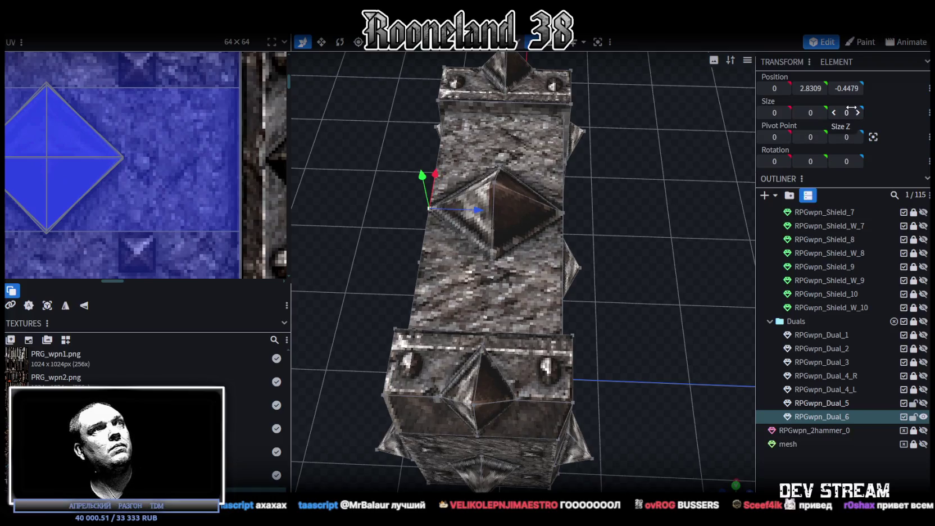
Snap the centre spike to the left and right head vertices to compare its positions.
{"action": "mouse_move", "coordinate": [674, 352]}
{"action": "left_mouse_down"}
{"action": "mouse_move", "coordinate": [734, 325]}
{"action": "mouse_move", "coordinate": [590, 149]}
{"action": "left_mouse_up"}
{"action": "left_click", "coordinate": [450, 243]}
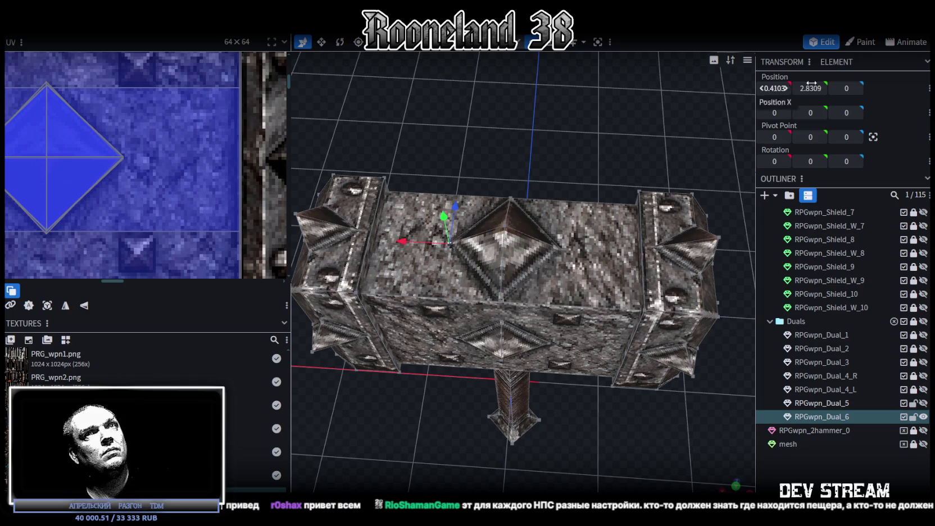
{"action": "left_click", "coordinate": [561, 251]}
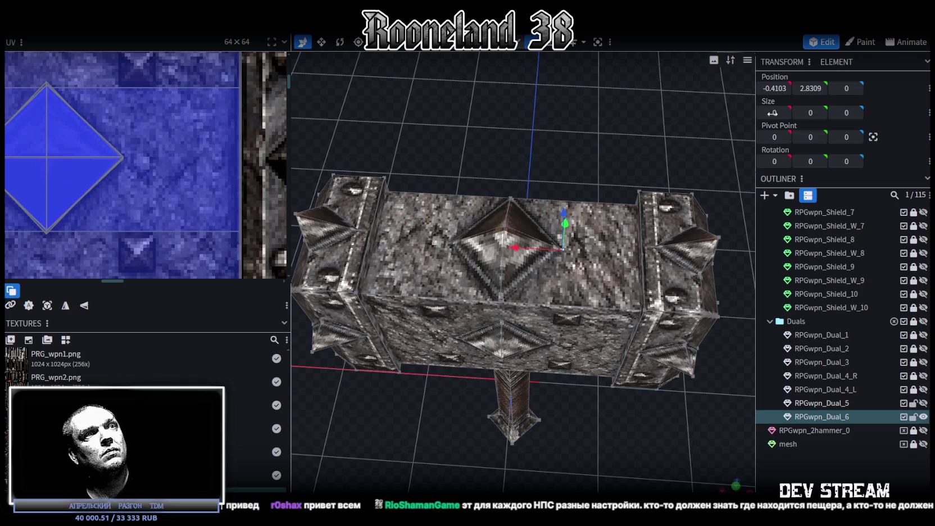
{"action": "type", "text": "0.4479"}
{"action": "key", "text": "ctrl+z"}
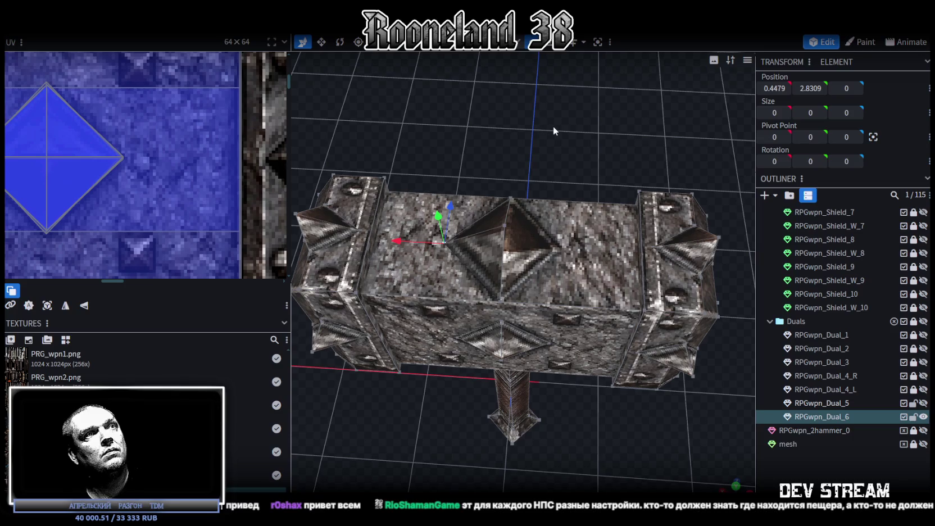
{"action": "key", "text": "ctrl+y"}
{"action": "left_click", "coordinate": [450, 243]}
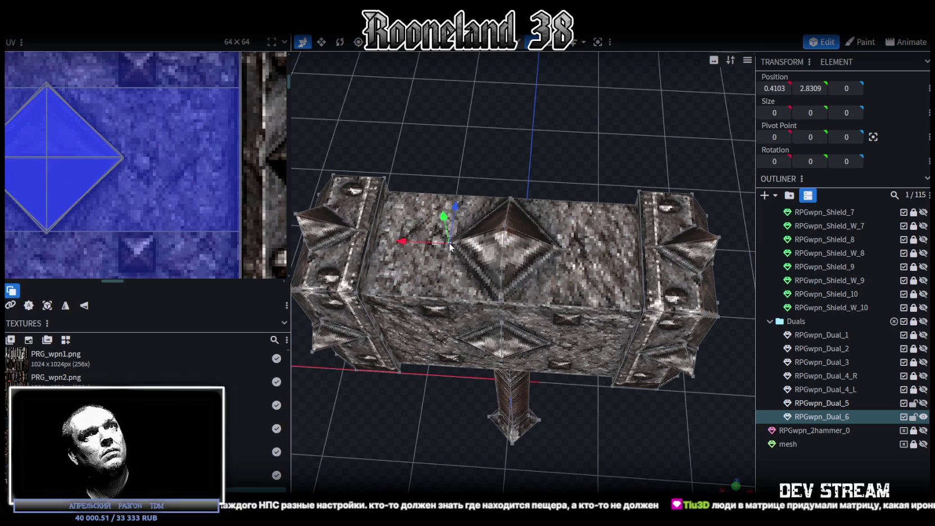
{"action": "left_click", "coordinate": [565, 250]}
Snap the spike back to the left vertex and set its Position X to 0.4479.
{"action": "left_click", "coordinate": [775, 88]}
{"action": "key", "text": "BackSpace"}
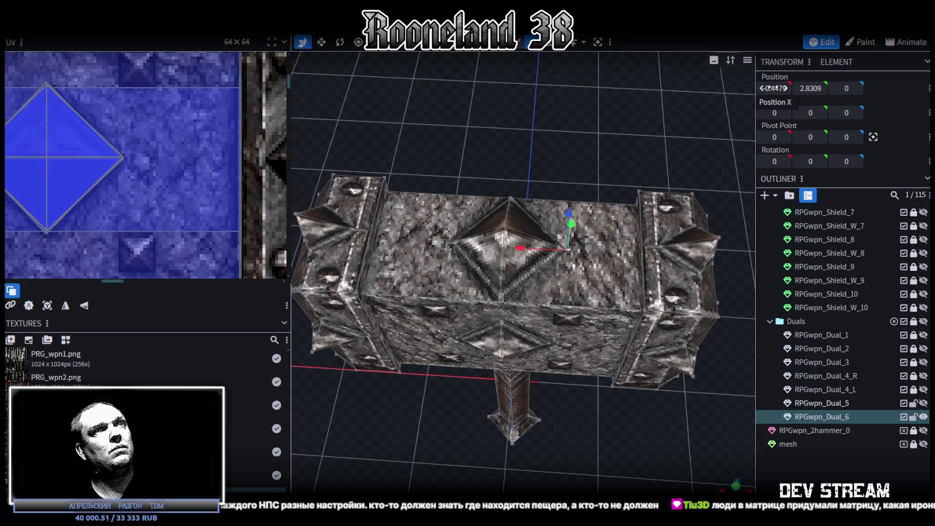
{"action": "left_click", "coordinate": [450, 241]}
{"action": "left_click", "coordinate": [775, 88]}
{"action": "type", "text": "0.4479"}
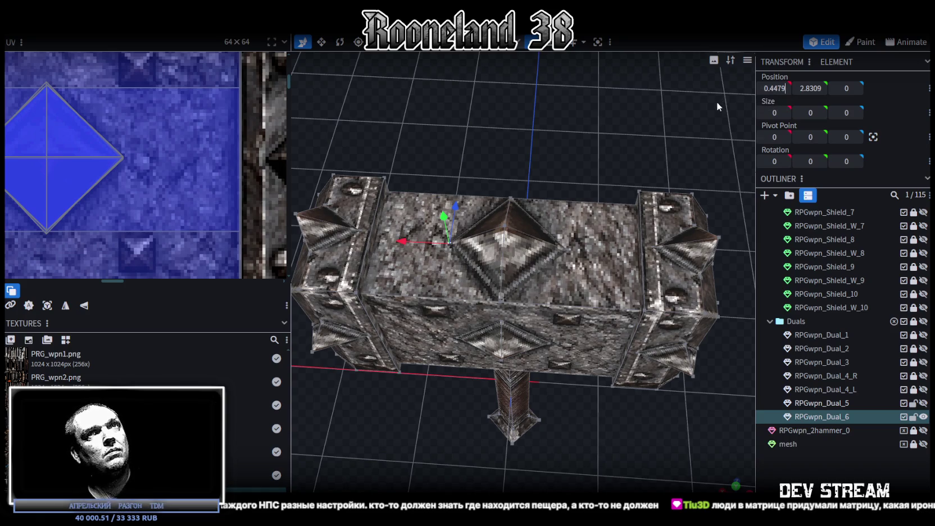
{"action": "key", "text": "Return"}
{"action": "mouse_move", "coordinate": [626, 208]}
{"action": "left_mouse_down"}
{"action": "mouse_move", "coordinate": [623, 375]}
{"action": "mouse_move", "coordinate": [619, 329]}
{"action": "left_mouse_up"}
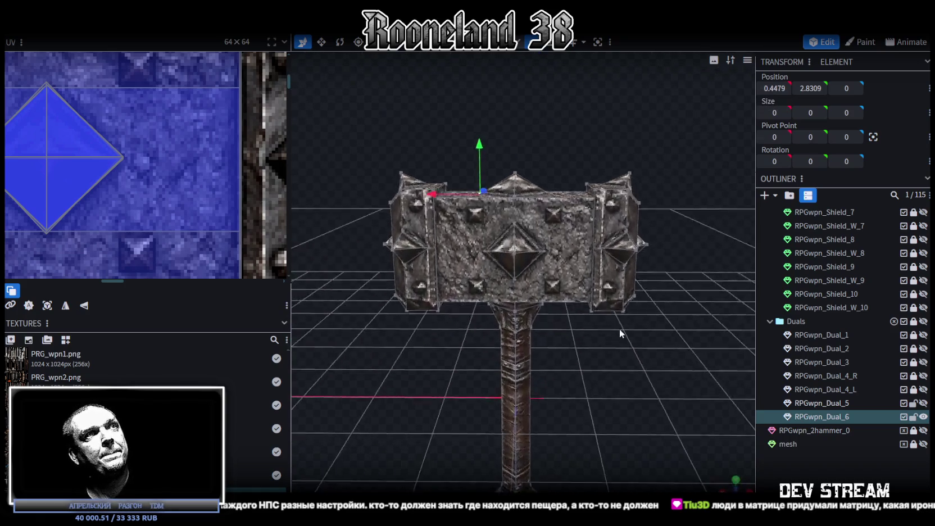
Save the model as RPGweapon.bbmodel.
{"action": "scroll", "coordinate": [620, 329], "scroll_direction": "up", "scroll_amount": 3}
{"action": "key", "text": "ctrl+s"}
{"action": "left_click", "coordinate": [684, 348]}
{"action": "mouse_move", "coordinate": [684, 348]}
{"action": "left_mouse_down"}
{"action": "mouse_move", "coordinate": [467, 369]}
{"action": "mouse_move", "coordinate": [444, 352]}
{"action": "mouse_move", "coordinate": [490, 342]}
{"action": "mouse_move", "coordinate": [607, 356]}
{"action": "left_mouse_up"}
Select the hammer head block and zoom the UV editor out to the full weapon atlas.
{"action": "left_click", "coordinate": [534, 256]}
{"action": "scroll", "coordinate": [202, 226], "scroll_direction": "down", "scroll_amount": 3}
{"action": "scroll", "coordinate": [197, 210], "scroll_direction": "down", "scroll_amount": 3}
{"action": "scroll", "coordinate": [183, 124], "scroll_direction": "up", "scroll_amount": 3}
{"action": "scroll", "coordinate": [183, 129], "scroll_direction": "down", "scroll_amount": 1}
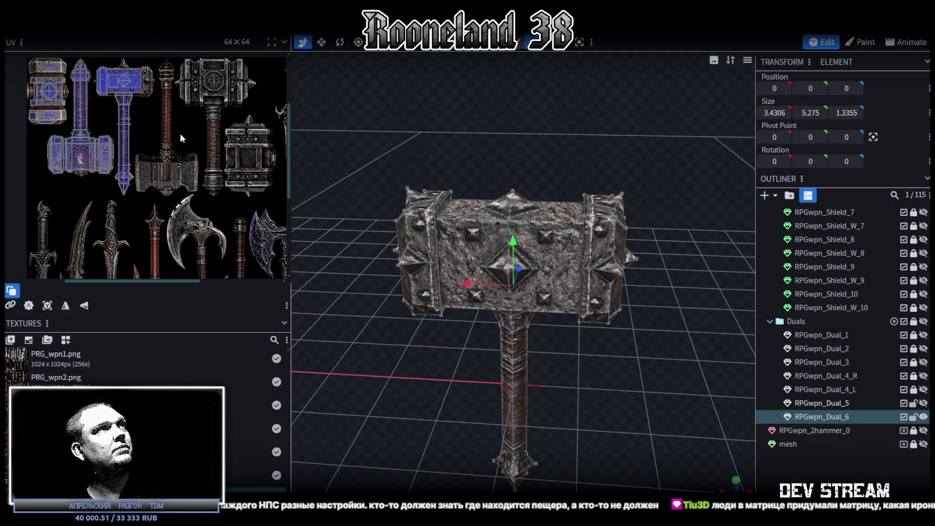
{"action": "scroll", "coordinate": [180, 133], "scroll_direction": "down", "scroll_amount": 1}
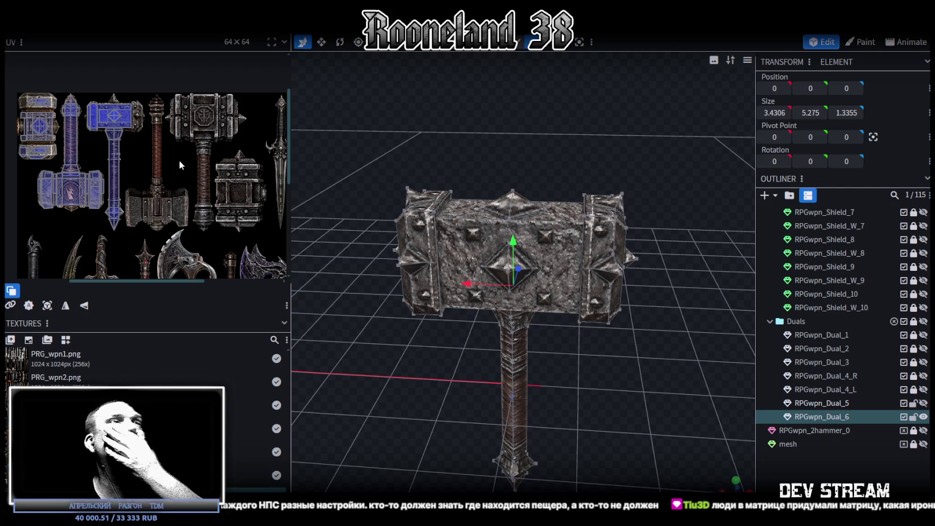
{"action": "scroll", "coordinate": [179, 190], "scroll_direction": "right", "scroll_amount": 2}
{"action": "scroll", "coordinate": [640, 363], "scroll_direction": "down", "scroll_amount": 3}
{"action": "mouse_move", "coordinate": [623, 333]}
{"action": "left_mouse_down"}
{"action": "mouse_move", "coordinate": [588, 316]}
{"action": "mouse_move", "coordinate": [599, 331]}
{"action": "left_mouse_up"}
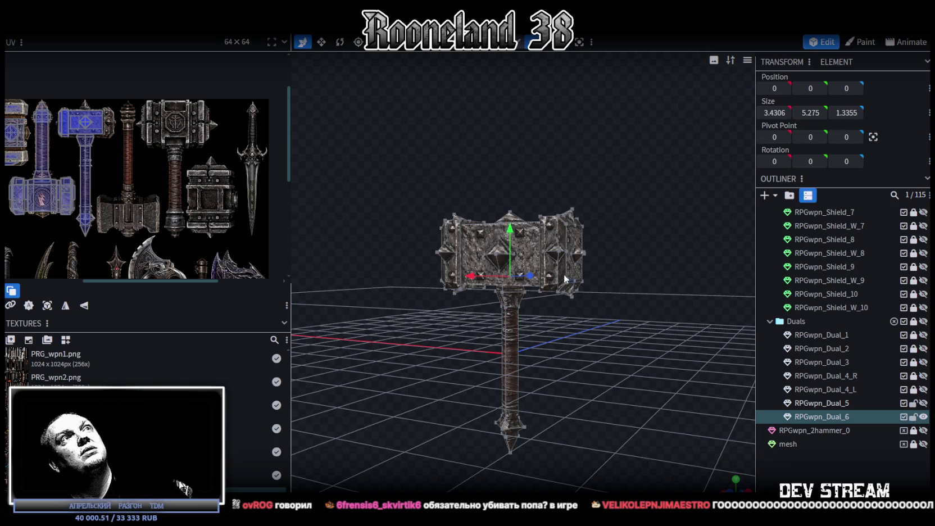
{"action": "left_click_drag", "start_coordinate": [476, 133], "coordinate": [556, 194]}
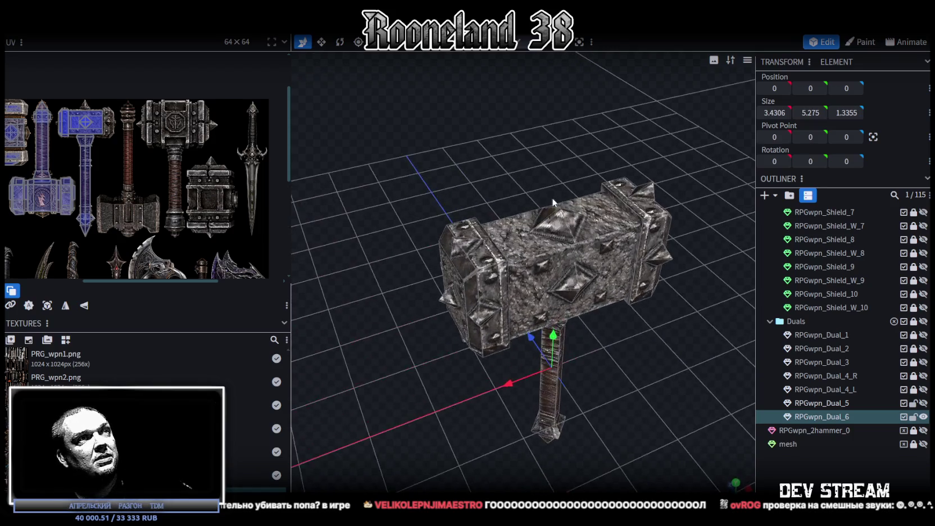
Select the right end cap, mirror its texture on X, and widen the UV panel.
{"action": "left_click", "coordinate": [486, 287]}
{"action": "left_click_drag", "start_coordinate": [433, 181], "coordinate": [676, 137]}
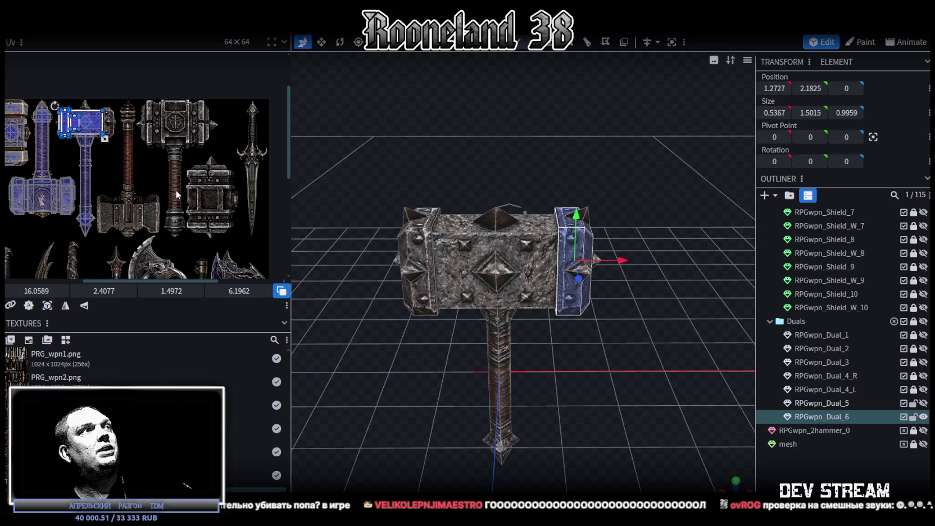
{"action": "left_click", "coordinate": [65, 305]}
{"action": "scroll", "coordinate": [112, 110], "scroll_direction": "up", "scroll_amount": 1}
{"action": "scroll", "coordinate": [113, 110], "scroll_direction": "up", "scroll_amount": 2}
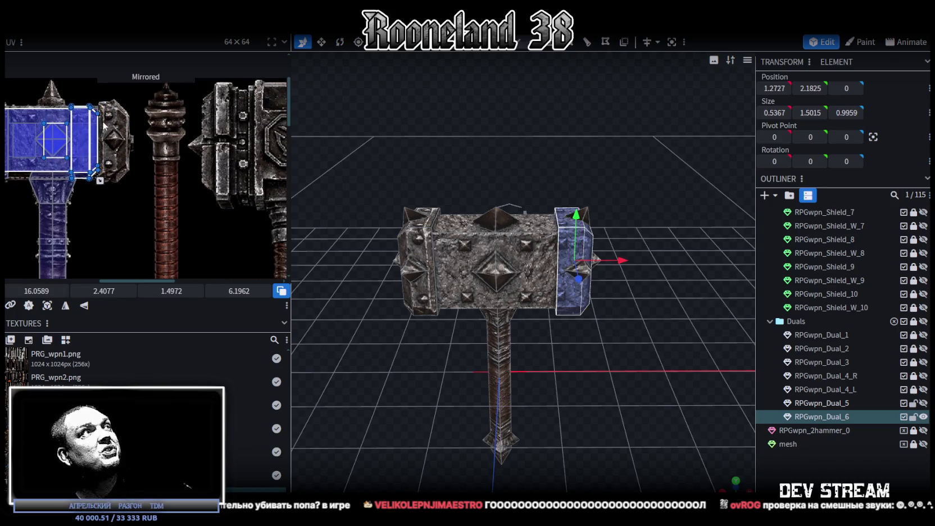
{"action": "left_click_drag", "start_coordinate": [292, 116], "coordinate": [398, 117]}
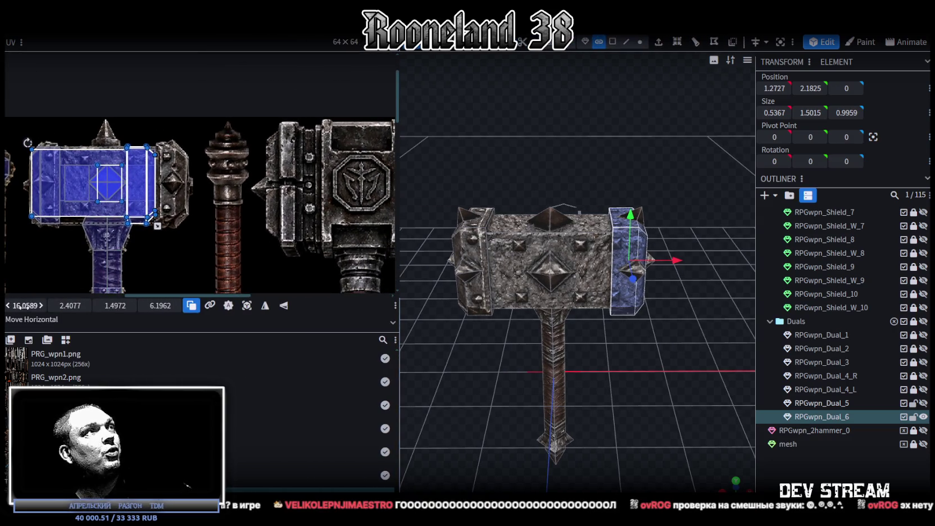
Slide the end cap's UV X from 16.06 to about 18.37 to line up with the end plate.
{"action": "left_click_drag", "start_coordinate": [25, 305], "coordinate": [46, 305]}
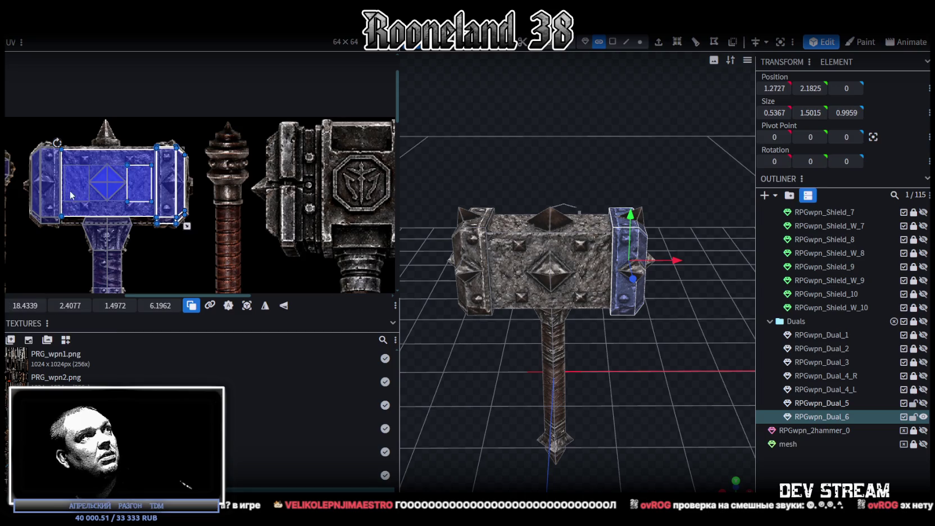
{"action": "scroll", "coordinate": [198, 241], "scroll_direction": "up", "scroll_amount": 3}
{"action": "scroll", "coordinate": [198, 242], "scroll_direction": "up", "scroll_amount": 2}
{"action": "scroll", "coordinate": [197, 242], "scroll_direction": "up", "scroll_amount": 2}
{"action": "scroll", "coordinate": [198, 242], "scroll_direction": "down", "scroll_amount": 1}
{"action": "scroll", "coordinate": [195, 247], "scroll_direction": "down", "scroll_amount": 1}
{"action": "scroll", "coordinate": [194, 249], "scroll_direction": "down", "scroll_amount": 1}
{"action": "mouse_move", "coordinate": [647, 349]}
{"action": "left_mouse_down"}
{"action": "mouse_move", "coordinate": [607, 338]}
{"action": "mouse_move", "coordinate": [461, 342]}
{"action": "mouse_move", "coordinate": [439, 292]}
{"action": "mouse_move", "coordinate": [537, 363]}
{"action": "mouse_move", "coordinate": [615, 361]}
{"action": "mouse_move", "coordinate": [588, 354]}
{"action": "left_mouse_up"}
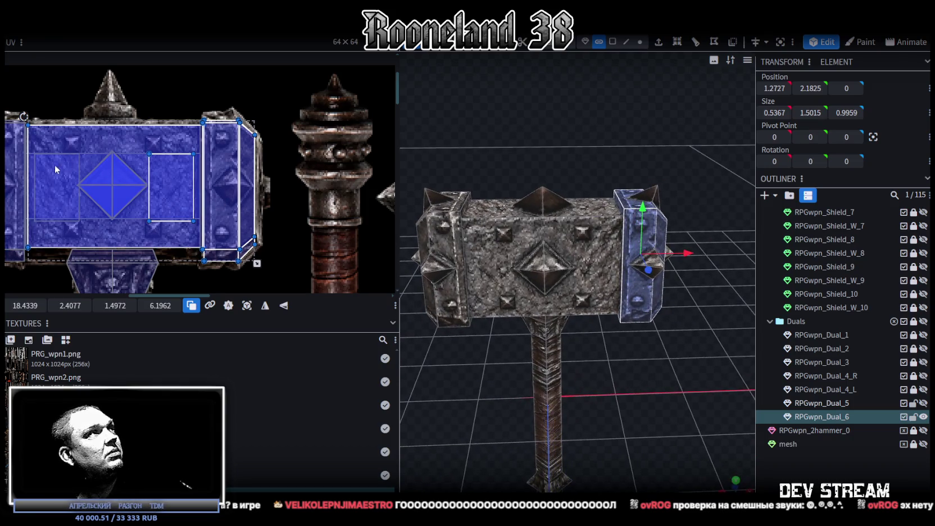
{"action": "scroll", "coordinate": [54, 168], "scroll_direction": "up", "scroll_amount": 2}
{"action": "scroll", "coordinate": [120, 167], "scroll_direction": "up", "scroll_amount": 2}
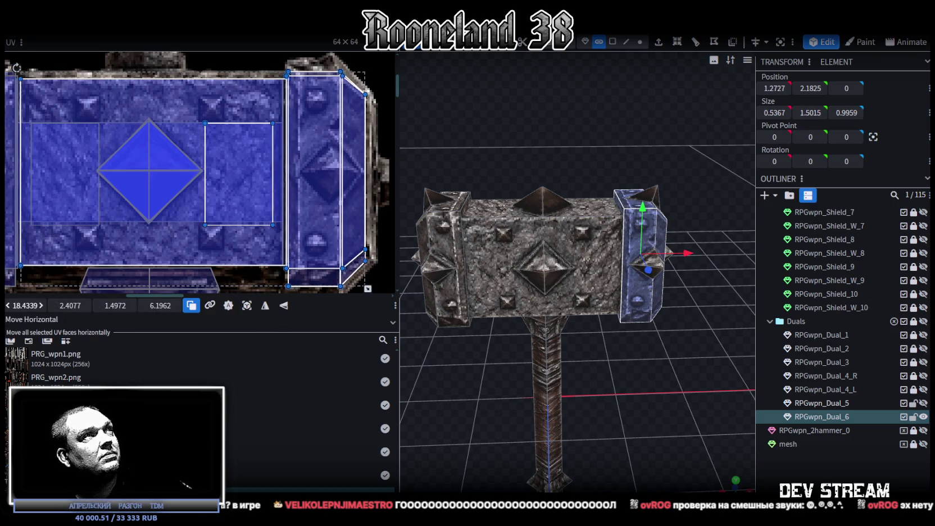
{"action": "left_click_drag", "start_coordinate": [26, 306], "coordinate": [21, 305]}
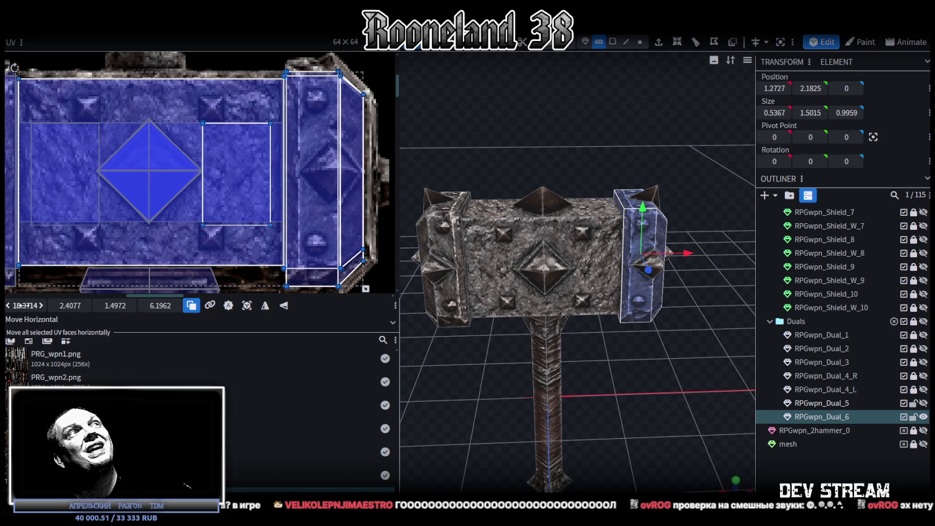
{"action": "left_click", "coordinate": [753, 409]}
{"action": "scroll", "coordinate": [686, 357], "scroll_direction": "down", "scroll_amount": 3}
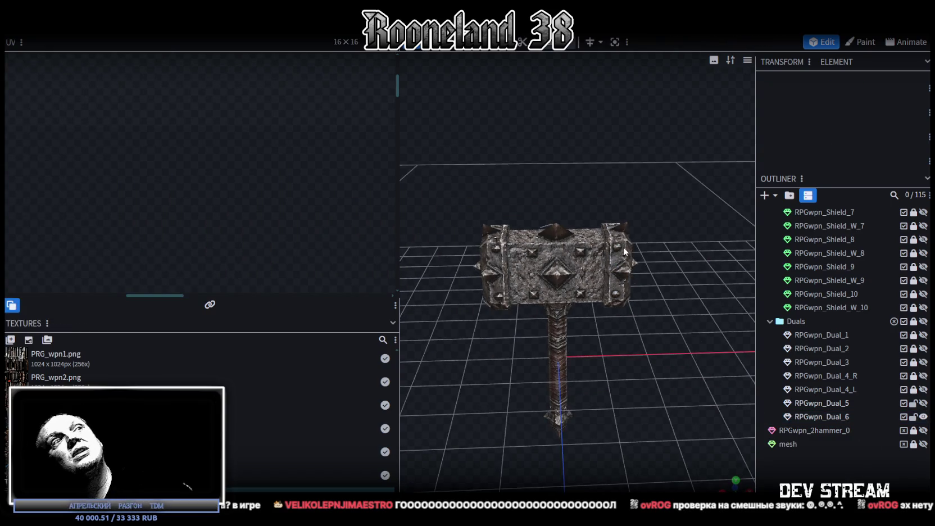
{"action": "left_click", "coordinate": [624, 247]}
{"action": "scroll", "coordinate": [686, 382], "scroll_direction": "up", "scroll_amount": 3}
{"action": "left_click_drag", "start_coordinate": [596, 382], "coordinate": [676, 371]}
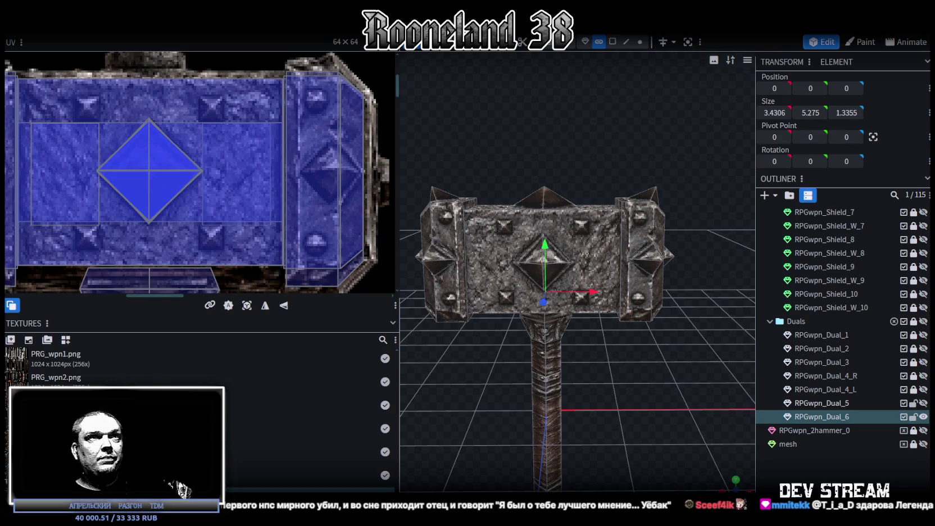
{"action": "left_click_drag", "start_coordinate": [543, 350], "coordinate": [656, 355]}
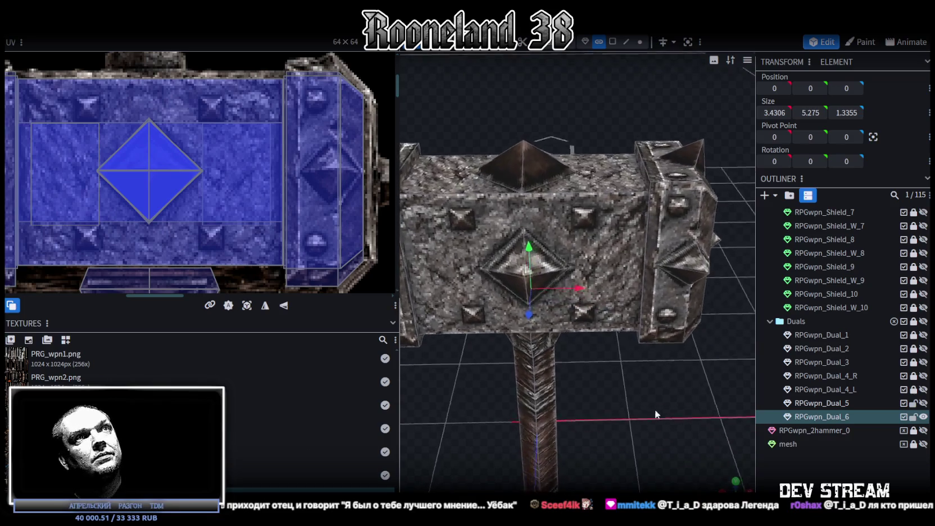
{"action": "left_click", "coordinate": [647, 295]}
{"action": "left_click_drag", "start_coordinate": [647, 297], "coordinate": [618, 396]}
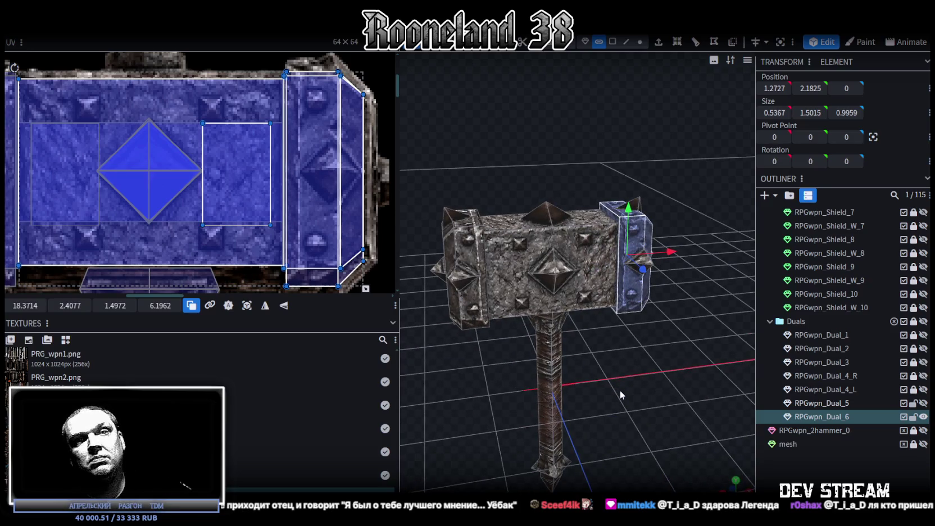
{"action": "left_click_drag", "start_coordinate": [620, 390], "coordinate": [643, 369]}
{"action": "scroll", "coordinate": [177, 168], "scroll_direction": "down", "scroll_amount": 5}
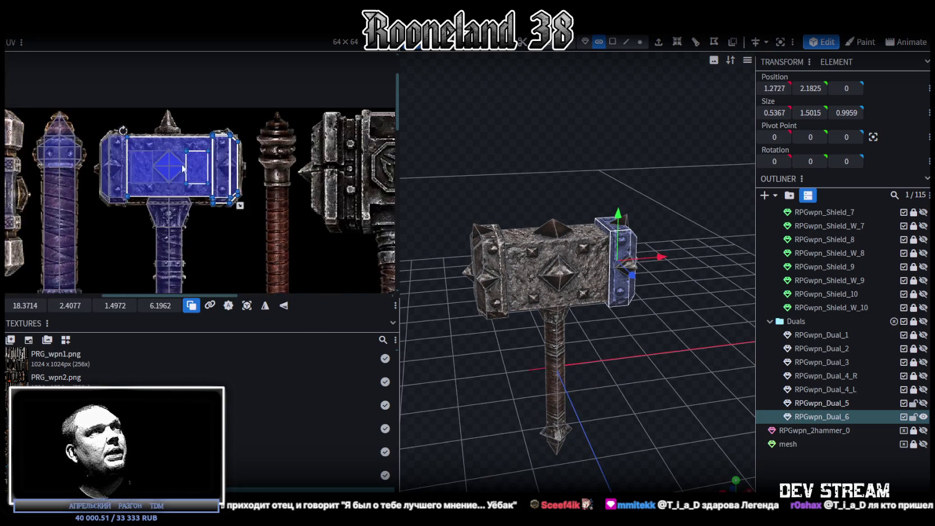
{"action": "scroll", "coordinate": [214, 167], "scroll_direction": "down", "scroll_amount": 3}
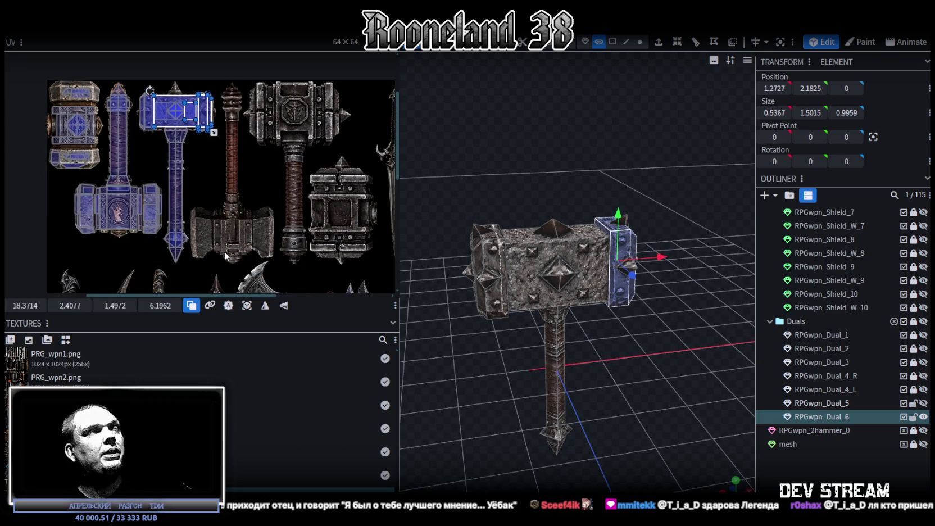
{"action": "scroll", "coordinate": [227, 254], "scroll_direction": "down", "scroll_amount": 2}
{"action": "scroll", "coordinate": [252, 242], "scroll_direction": "down", "scroll_amount": 3}
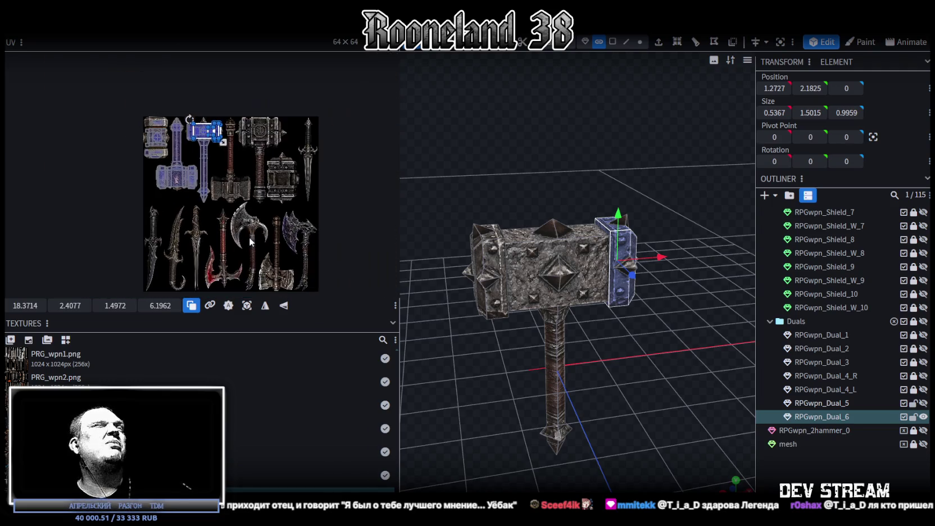
{"action": "middle_click_drag", "start_coordinate": [250, 243], "coordinate": [256, 222]}
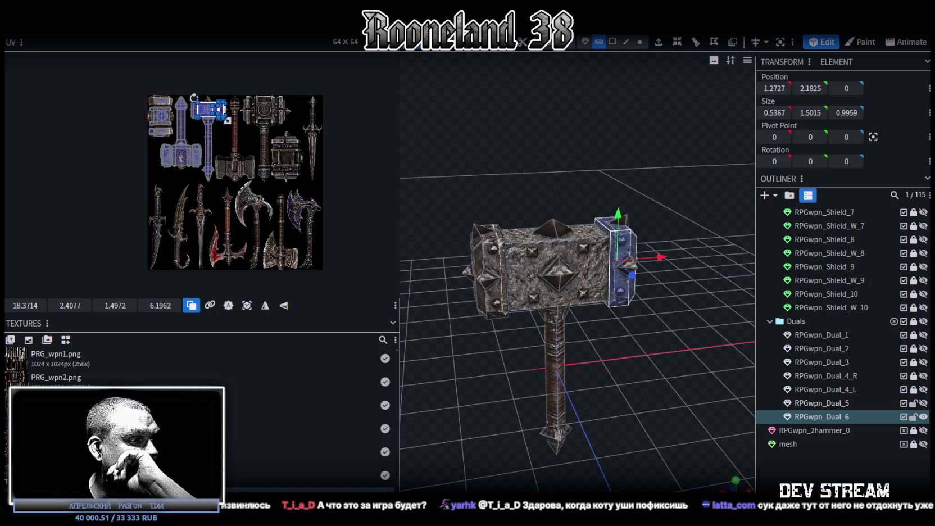
{"action": "key", "text": "alt+Tab"}
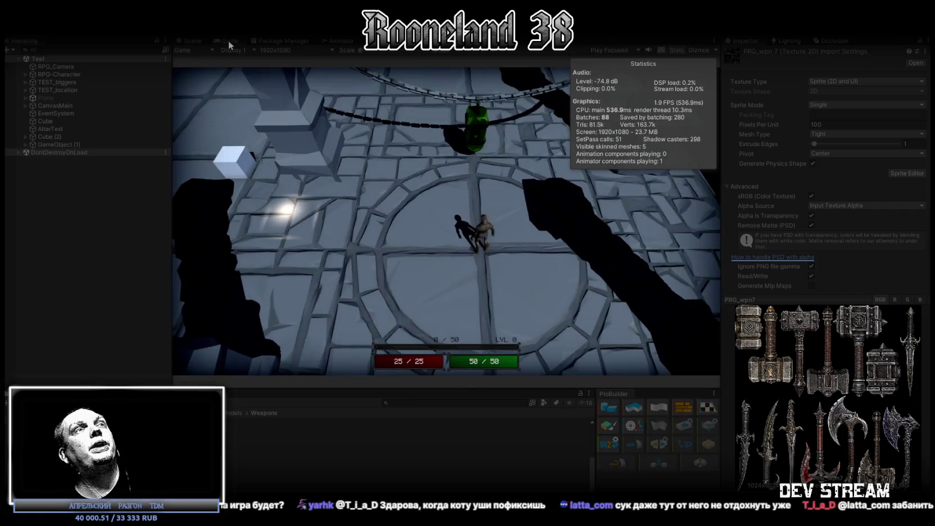
Walk the character left through the dungeon rooms and swing the sword twice.
{"action": "key", "text": "s"}
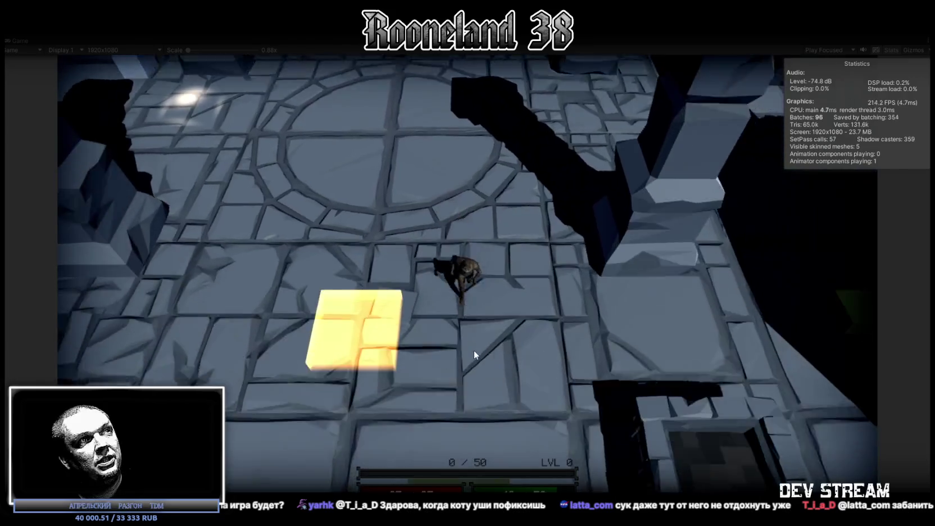
{"action": "key", "text": "a"}
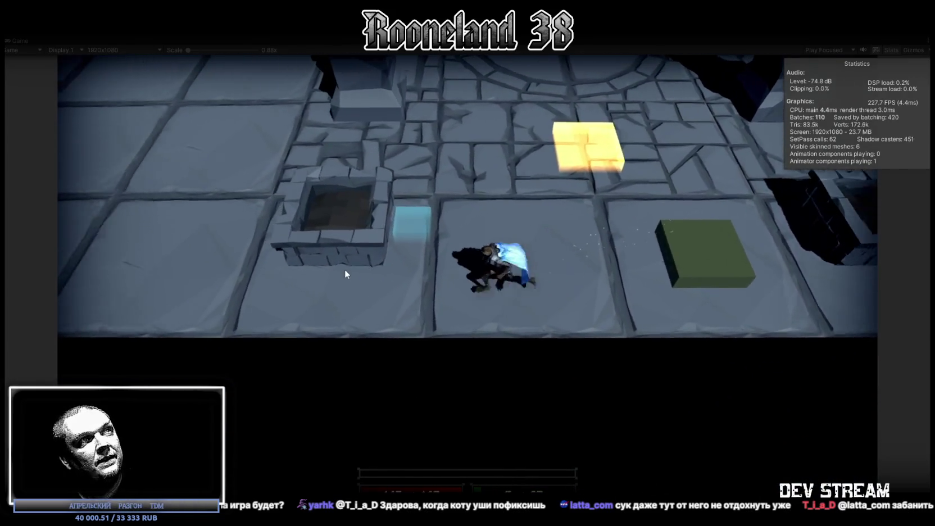
{"action": "key", "text": "a"}
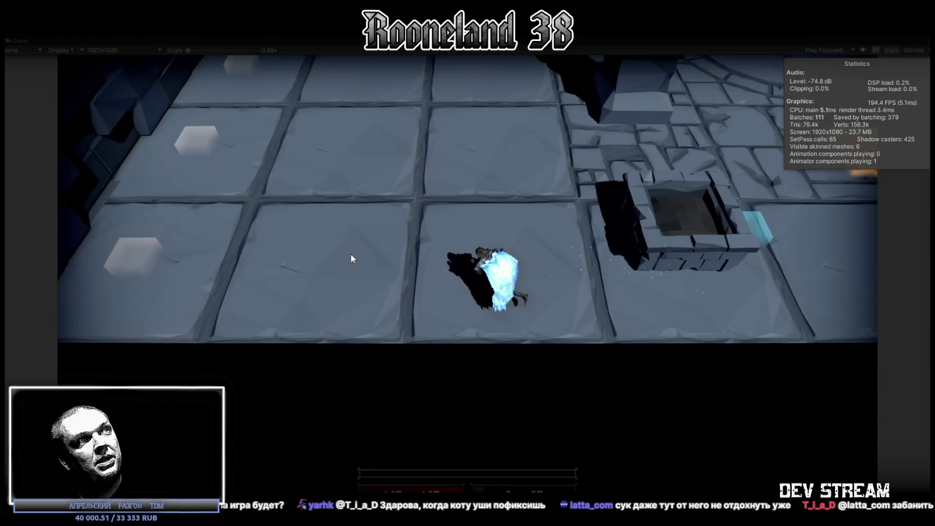
{"action": "key", "text": "a"}
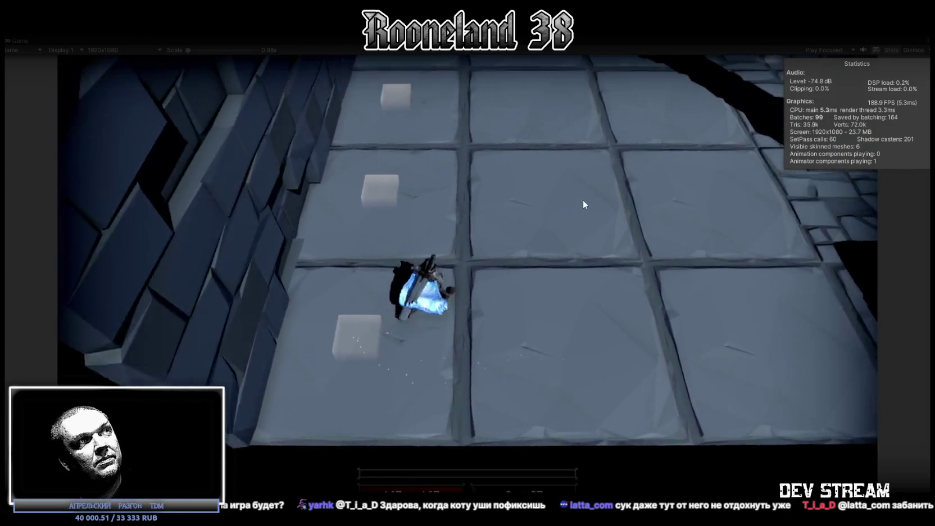
{"action": "key", "text": "d"}
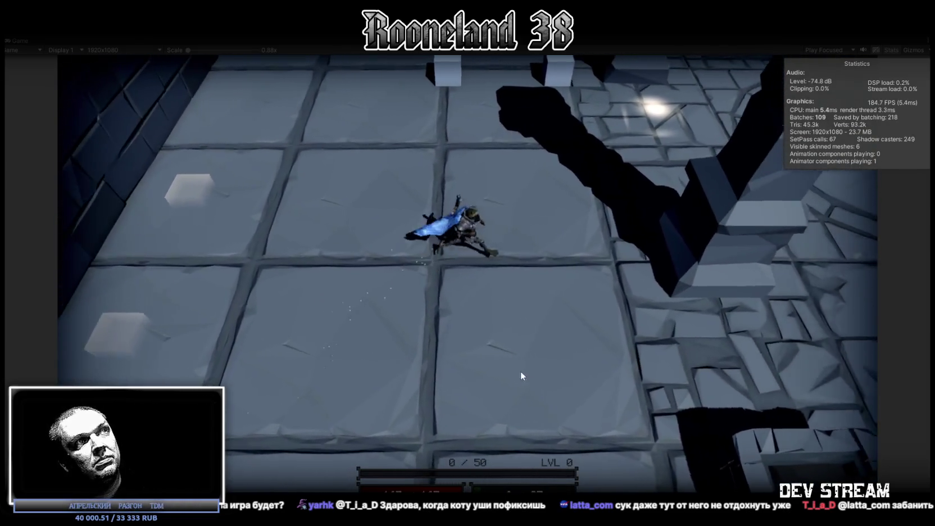
{"action": "key", "text": "w"}
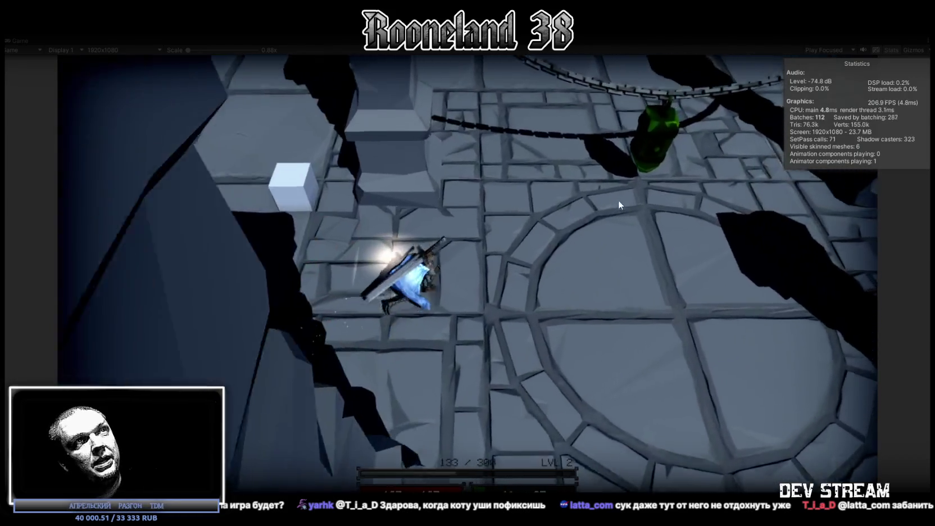
{"action": "key", "text": "d"}
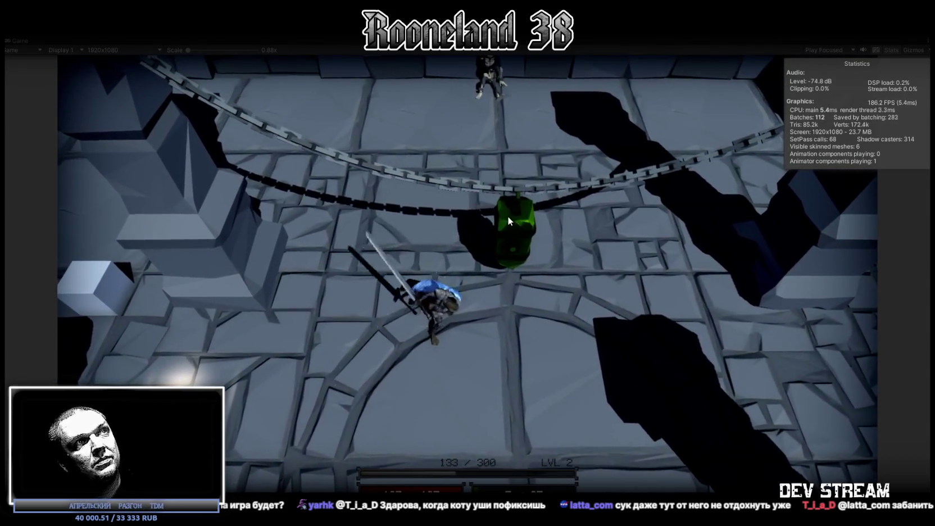
{"action": "left_click", "coordinate": [509, 222]}
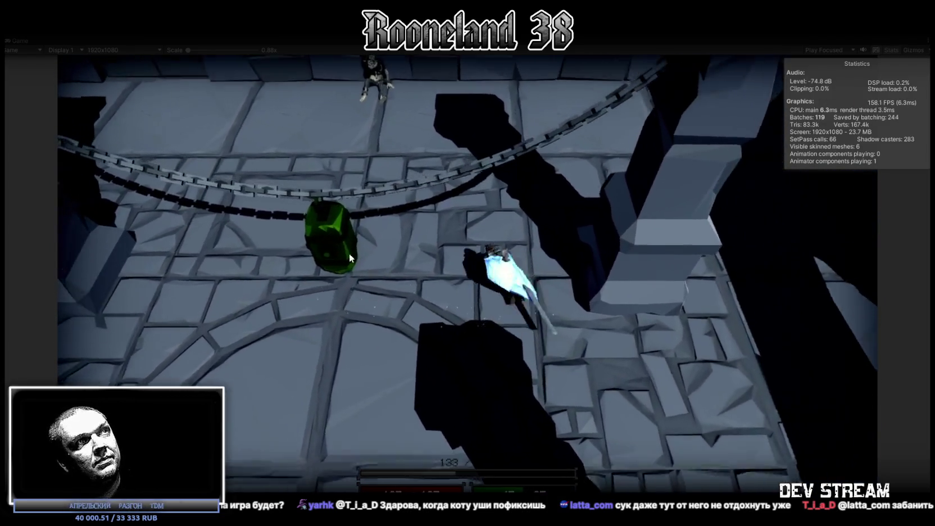
{"action": "left_click", "coordinate": [369, 264]}
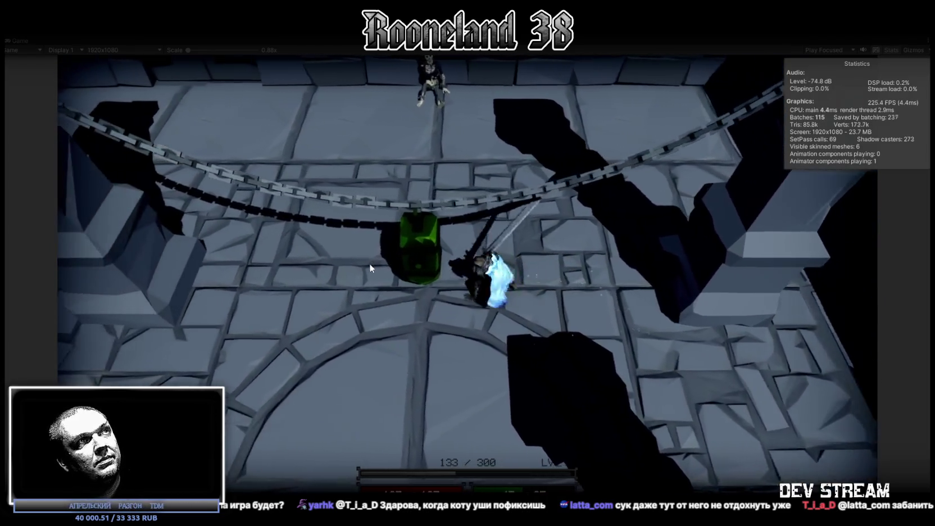
Walk the character through the door and up below the orange cube.
{"action": "key", "text": "d"}
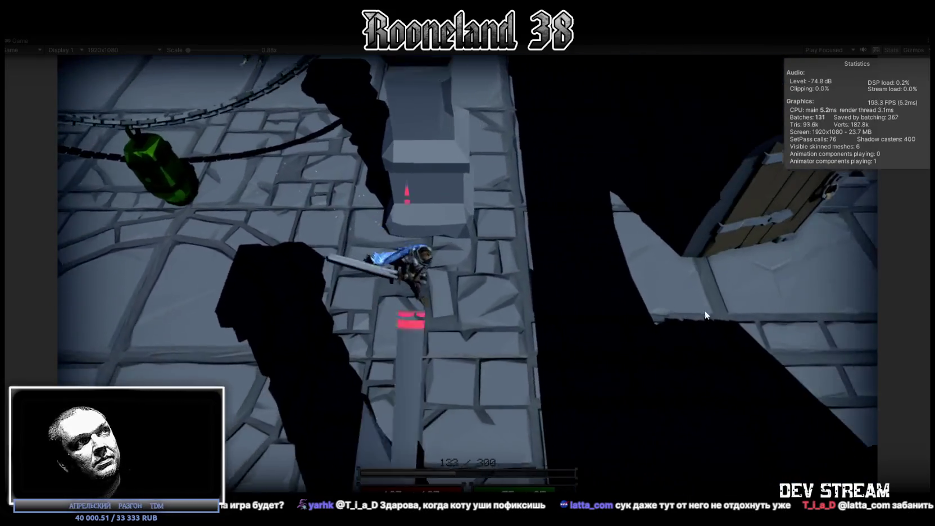
{"action": "key", "text": "d"}
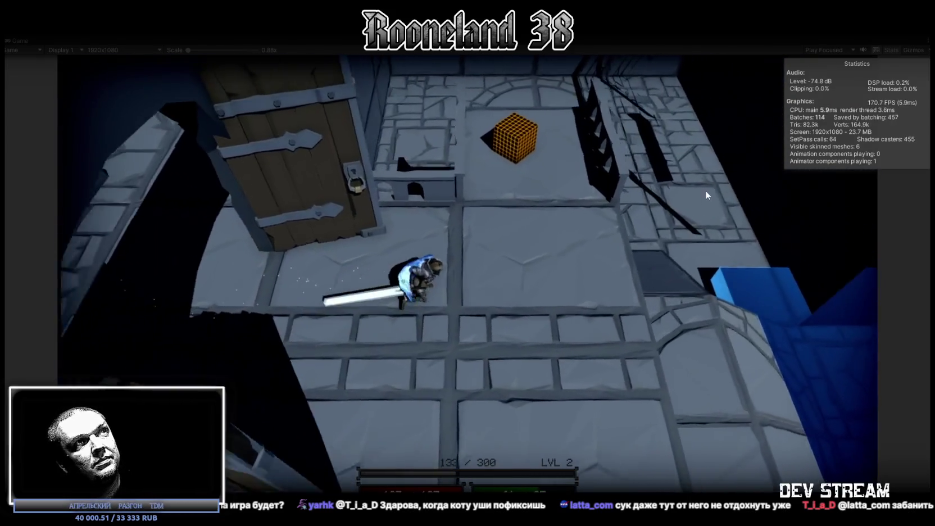
{"action": "key", "text": "w"}
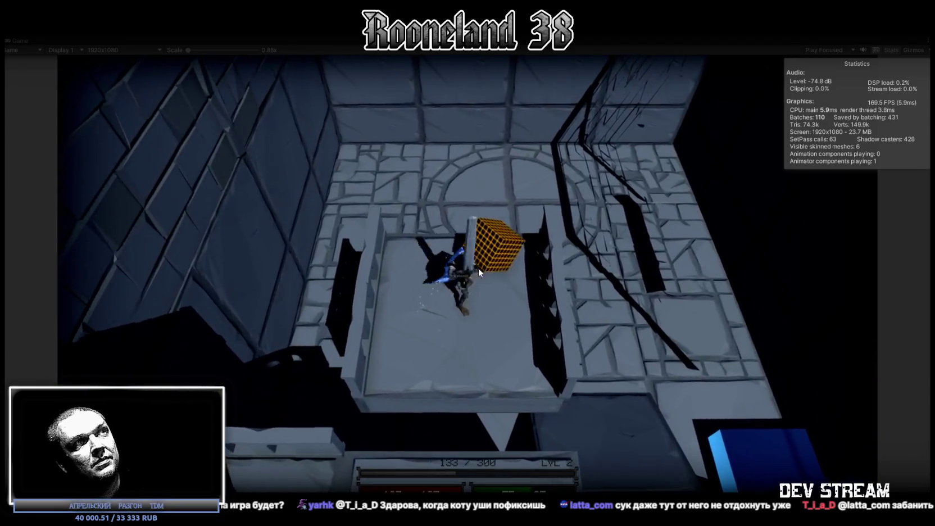
{"action": "key", "text": "a"}
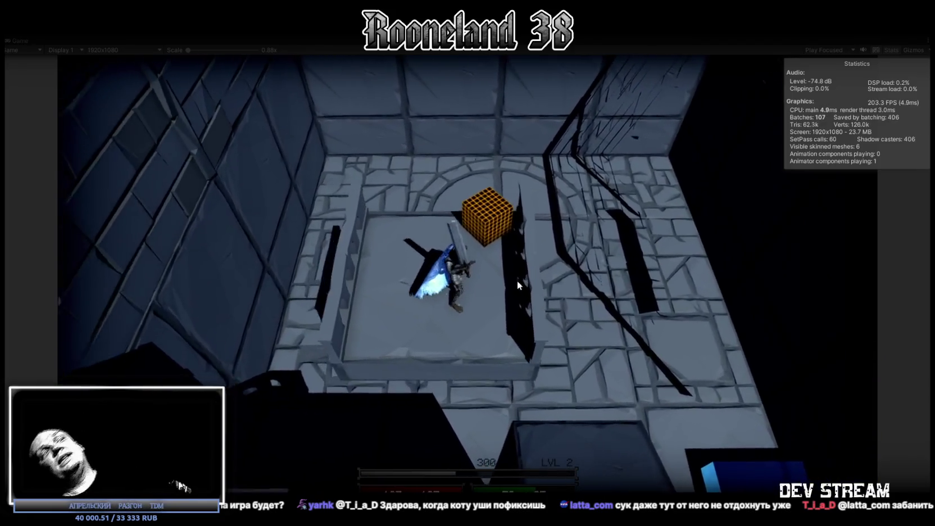
{"action": "key", "text": "w"}
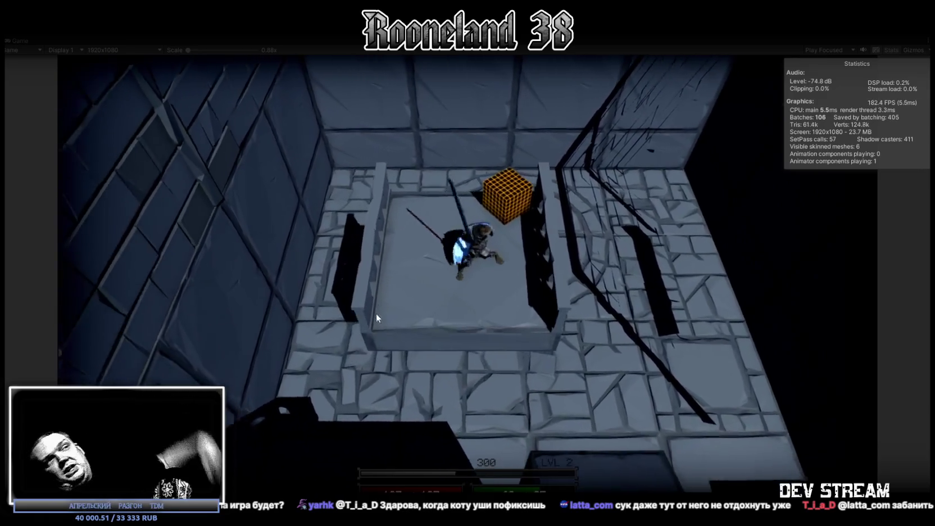
{"action": "key", "text": "d"}
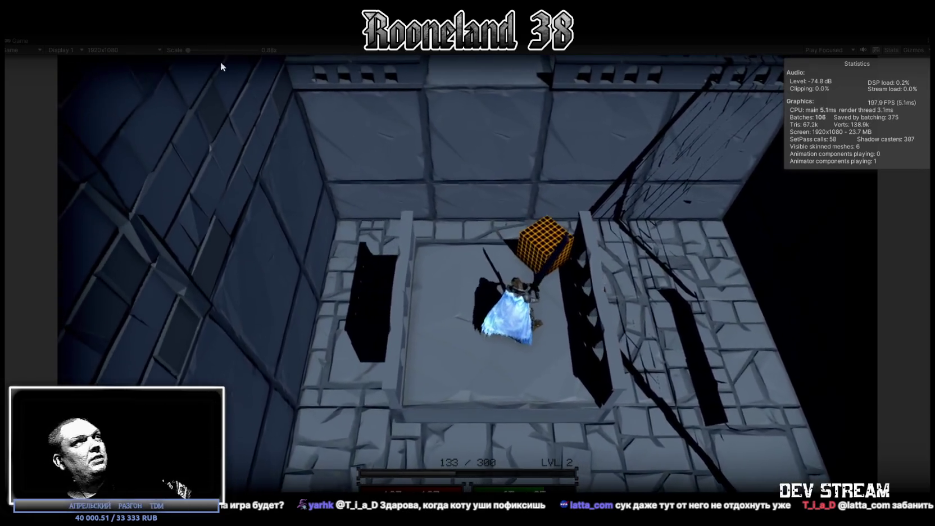
Restore the editor layout and fly the Scene view camera to the character and cube.
{"action": "double_click", "coordinate": [18, 39]}
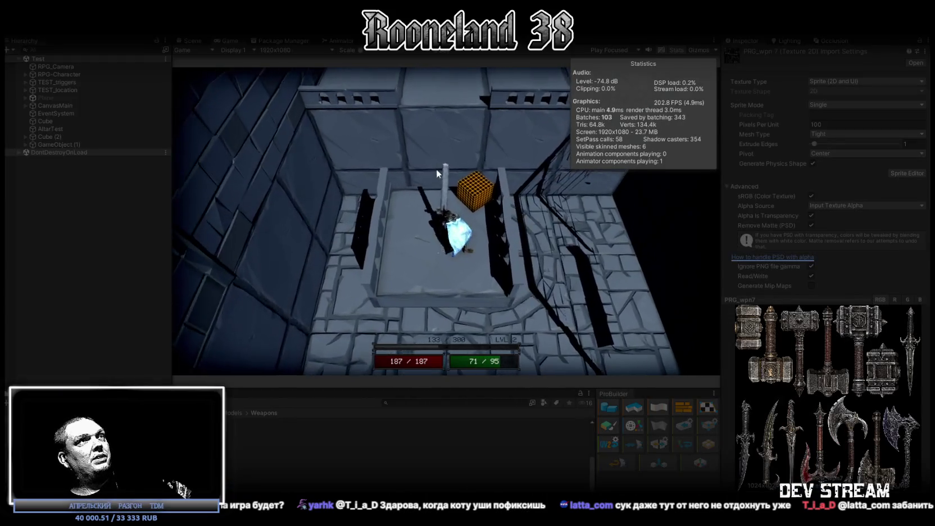
{"action": "left_click", "coordinate": [188, 41]}
{"action": "mouse_move", "coordinate": [355, 109]}
{"action": "right_mouse_down"}
{"action": "mouse_move", "coordinate": [231, 117]}
{"action": "mouse_move", "coordinate": [554, 144]}
{"action": "mouse_move", "coordinate": [500, 195]}
{"action": "mouse_move", "coordinate": [371, 150]}
{"action": "mouse_move", "coordinate": [547, 204]}
{"action": "right_mouse_up"}
{"action": "key", "text": "w"}
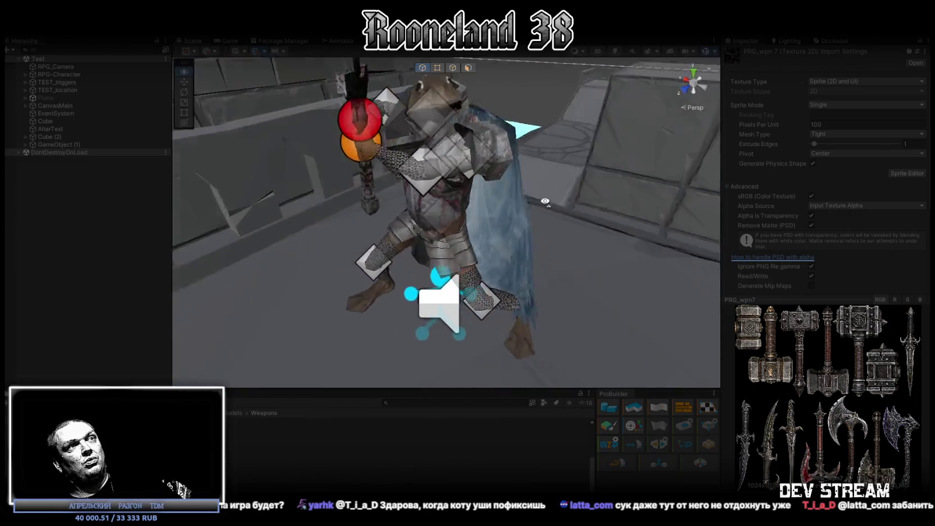
{"action": "right_click_drag", "start_coordinate": [547, 205], "coordinate": [455, 182]}
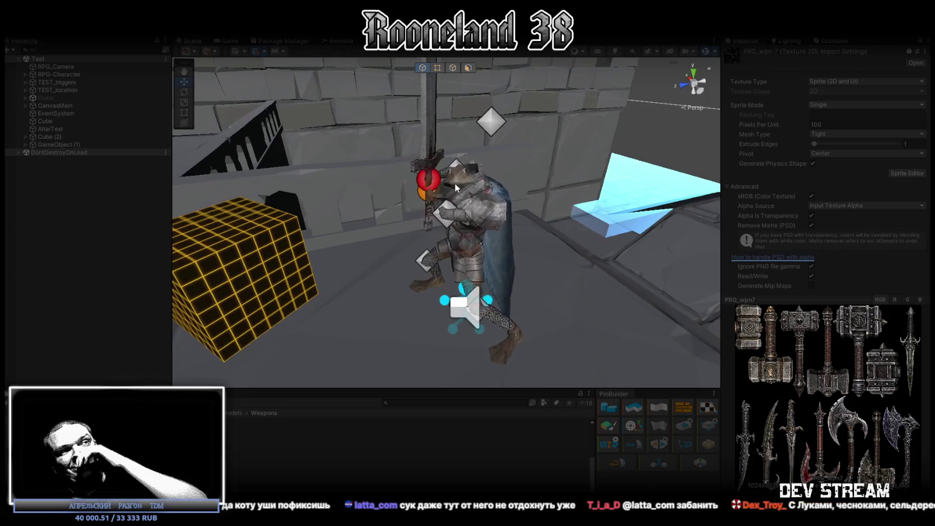
Back in the Game view, send the character to the orange cube, then stop Play mode.
{"action": "left_click", "coordinate": [230, 40]}
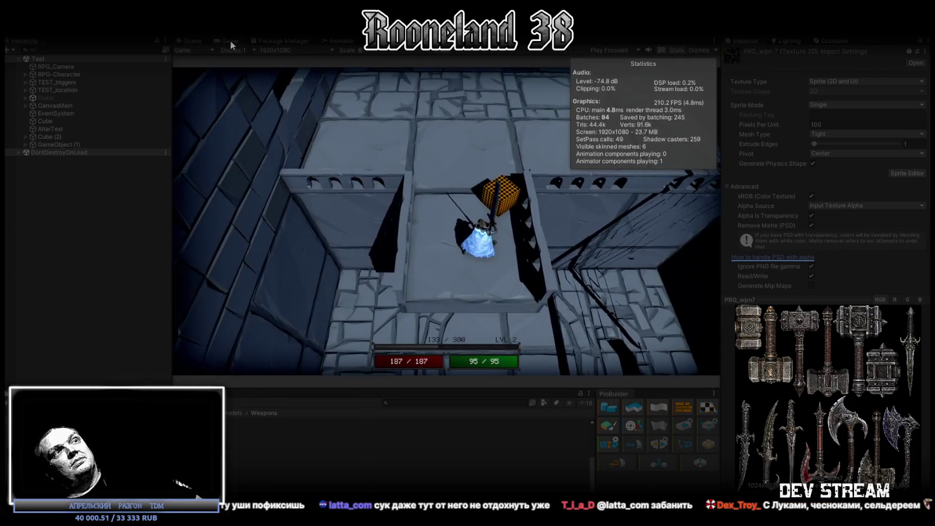
{"action": "left_click", "coordinate": [477, 200]}
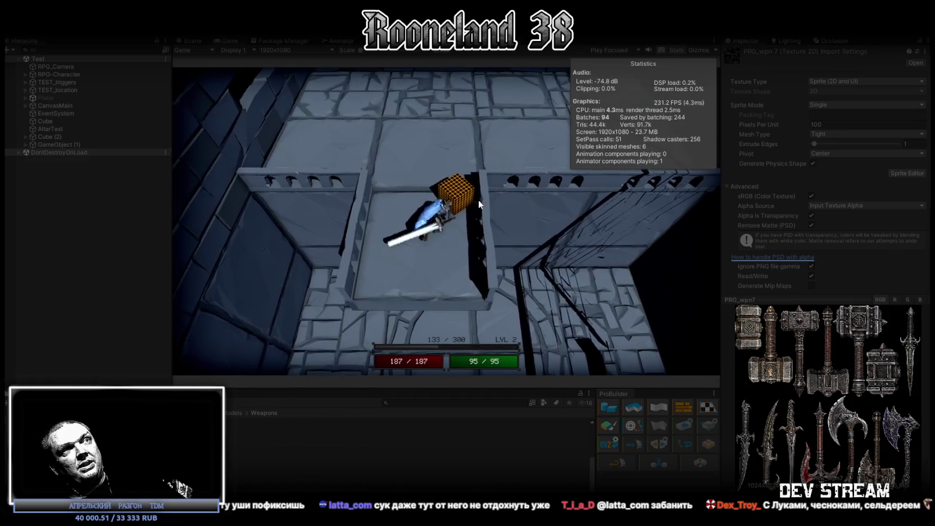
{"action": "right_click_drag", "start_coordinate": [465, 202], "coordinate": [455, 202]}
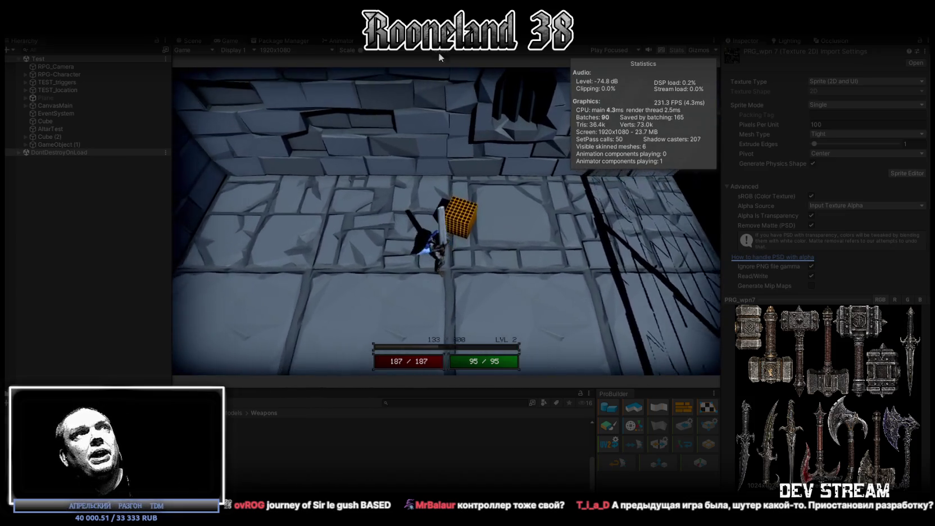
{"action": "left_click", "coordinate": [457, 28]}
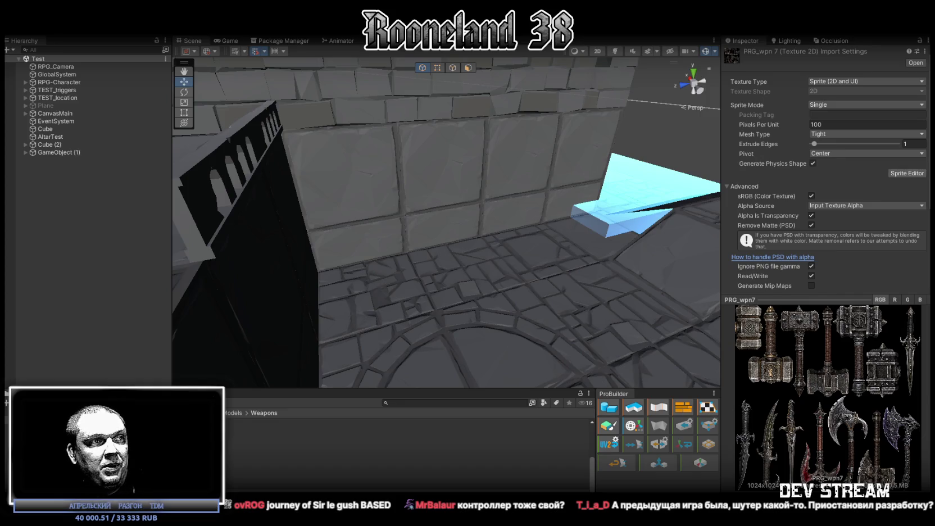
Scroll through the RPG Character Mecanim Animation Pack's Overview and Description.
{"action": "key", "text": "alt+Tab"}
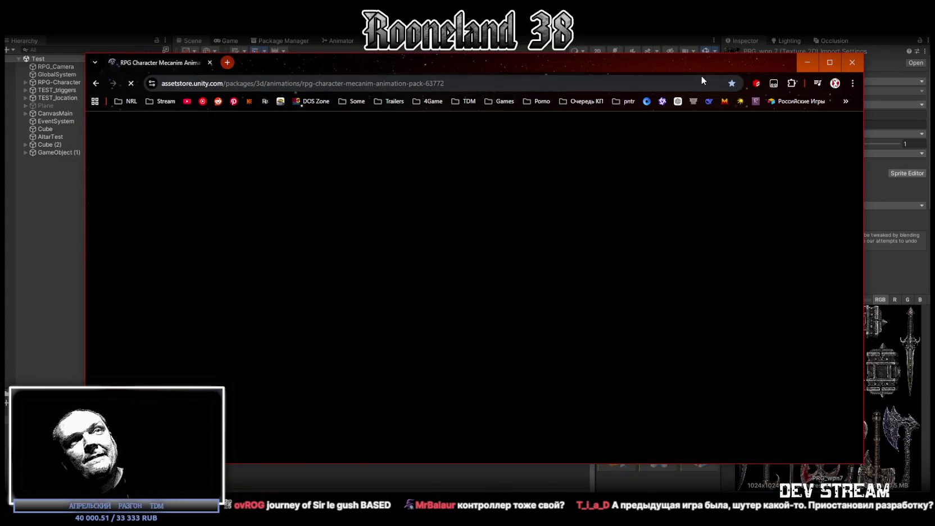
{"action": "scroll", "coordinate": [553, 306], "scroll_direction": "down", "scroll_amount": 2}
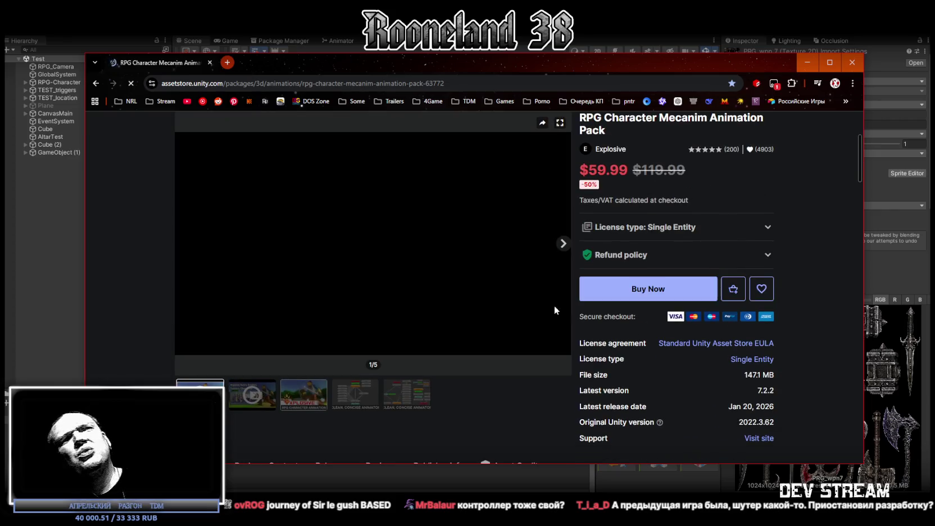
{"action": "scroll", "coordinate": [471, 335], "scroll_direction": "up", "scroll_amount": 2}
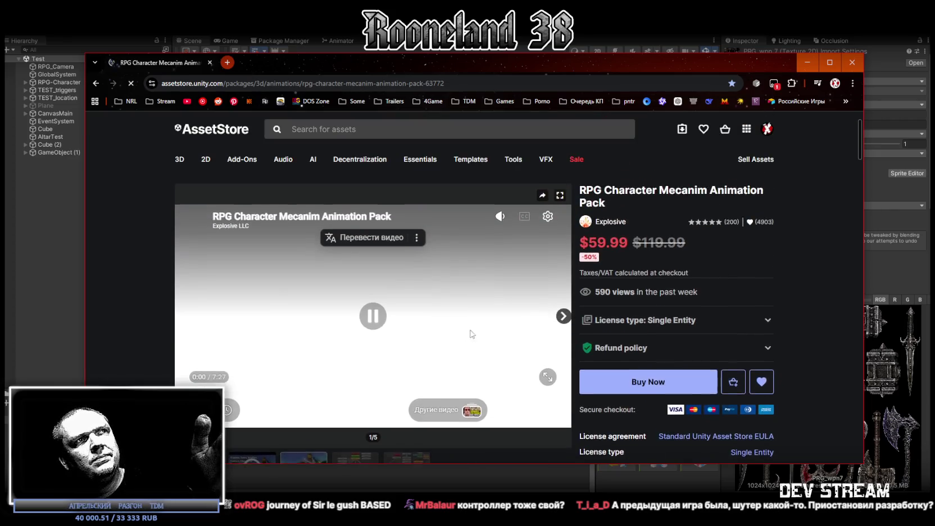
{"action": "scroll", "coordinate": [471, 335], "scroll_direction": "down", "scroll_amount": 2}
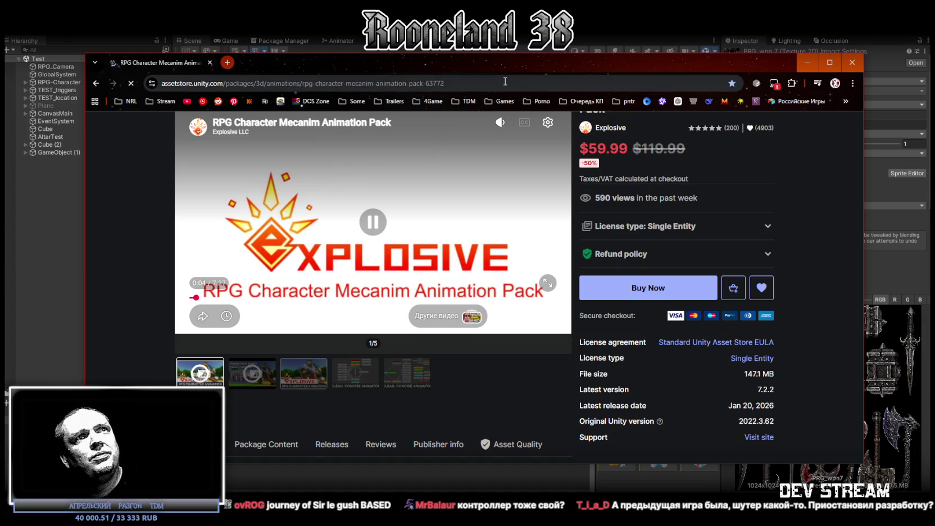
{"action": "scroll", "coordinate": [455, 277], "scroll_direction": "down", "scroll_amount": 5}
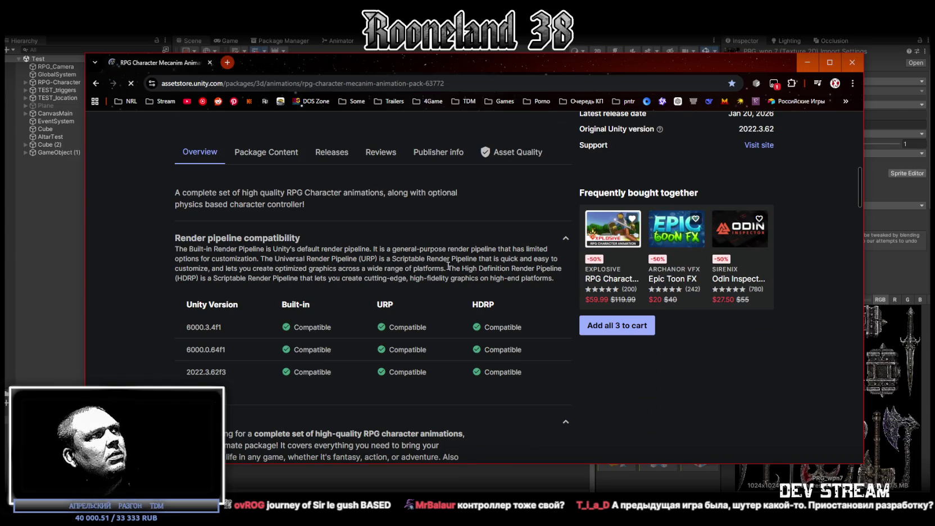
{"action": "scroll", "coordinate": [444, 262], "scroll_direction": "down", "scroll_amount": 3}
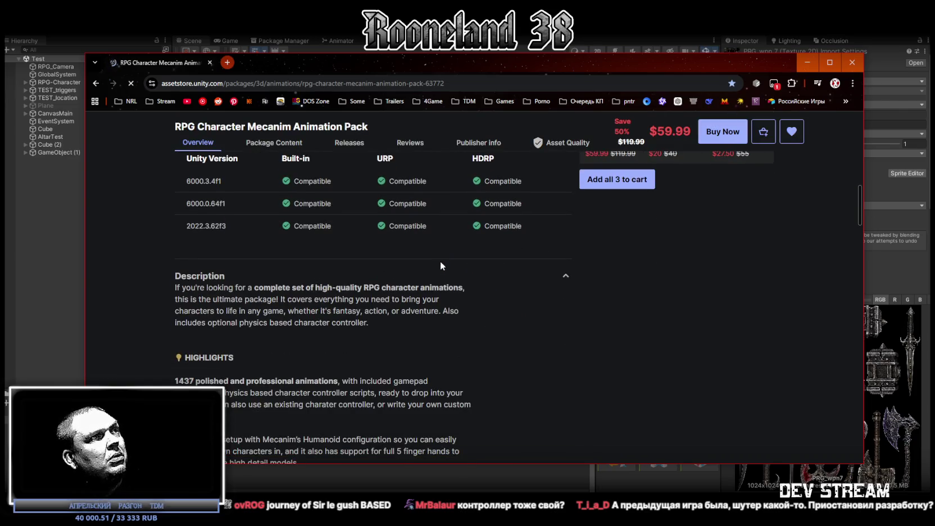
{"action": "scroll", "coordinate": [441, 263], "scroll_direction": "down", "scroll_amount": 3}
{"action": "scroll", "coordinate": [441, 262], "scroll_direction": "down", "scroll_amount": 3}
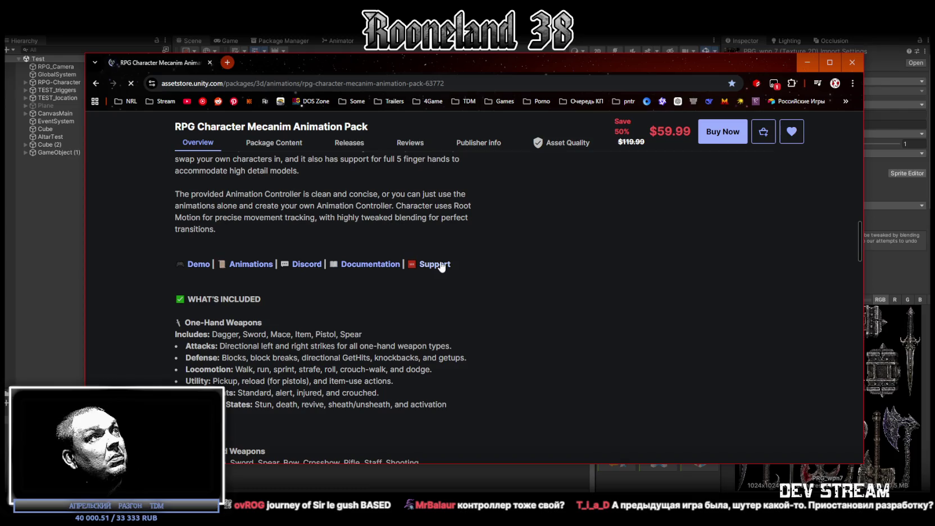
{"action": "scroll", "coordinate": [442, 267], "scroll_direction": "down", "scroll_amount": 2}
{"action": "scroll", "coordinate": [442, 266], "scroll_direction": "down", "scroll_amount": 3}
{"action": "scroll", "coordinate": [442, 266], "scroll_direction": "down", "scroll_amount": 3}
{"action": "scroll", "coordinate": [442, 265], "scroll_direction": "down", "scroll_amount": 3}
{"action": "scroll", "coordinate": [441, 264], "scroll_direction": "down", "scroll_amount": 4}
{"action": "scroll", "coordinate": [440, 262], "scroll_direction": "down", "scroll_amount": 3}
{"action": "scroll", "coordinate": [440, 260], "scroll_direction": "down", "scroll_amount": 1}
Scroll back to the top of the listing and maximize the browser window.
{"action": "scroll", "coordinate": [444, 259], "scroll_direction": "up", "scroll_amount": 10}
{"action": "scroll", "coordinate": [447, 262], "scroll_direction": "up", "scroll_amount": 10}
{"action": "scroll", "coordinate": [453, 267], "scroll_direction": "up", "scroll_amount": 5}
{"action": "scroll", "coordinate": [452, 267], "scroll_direction": "up", "scroll_amount": 2}
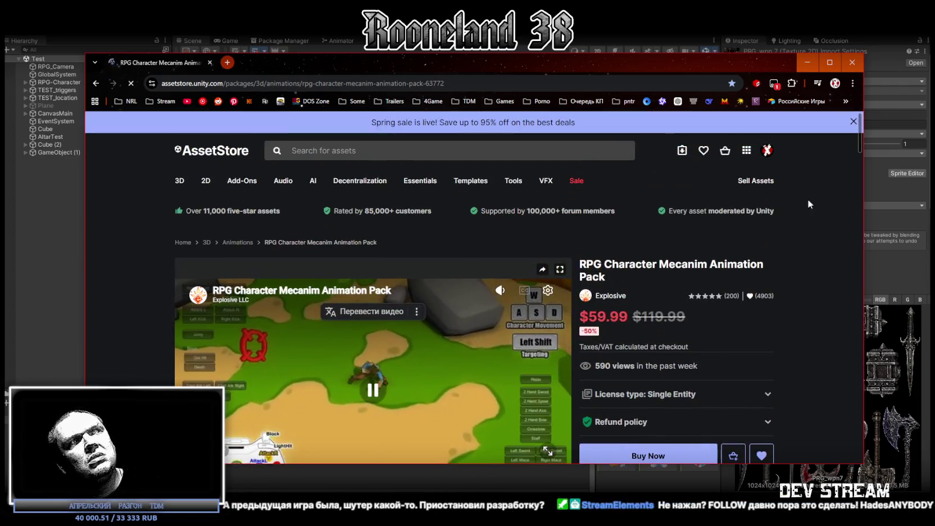
{"action": "scroll", "coordinate": [700, 235], "scroll_direction": "down", "scroll_amount": 3}
{"action": "key", "text": "super+Up"}
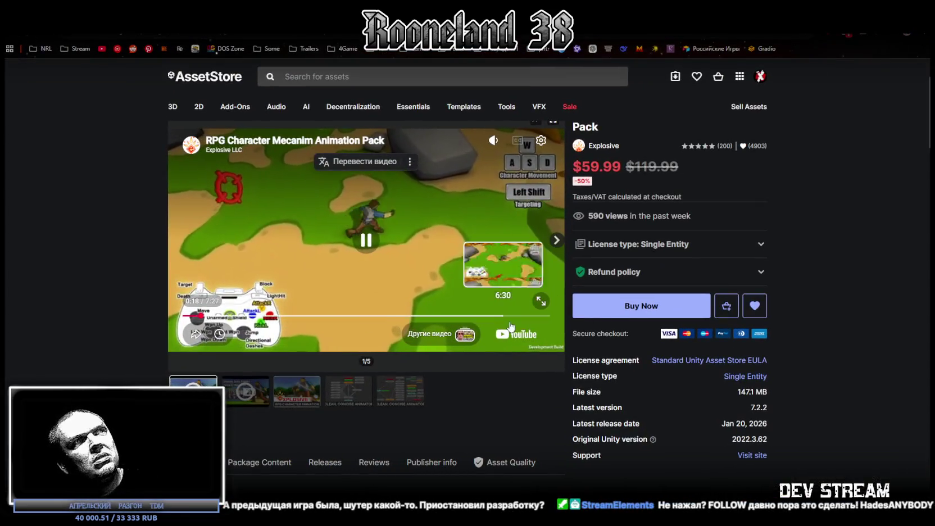
Watch the demo video fullscreen, skip ahead, then exit fullscreen.
{"action": "left_click", "coordinate": [550, 308]}
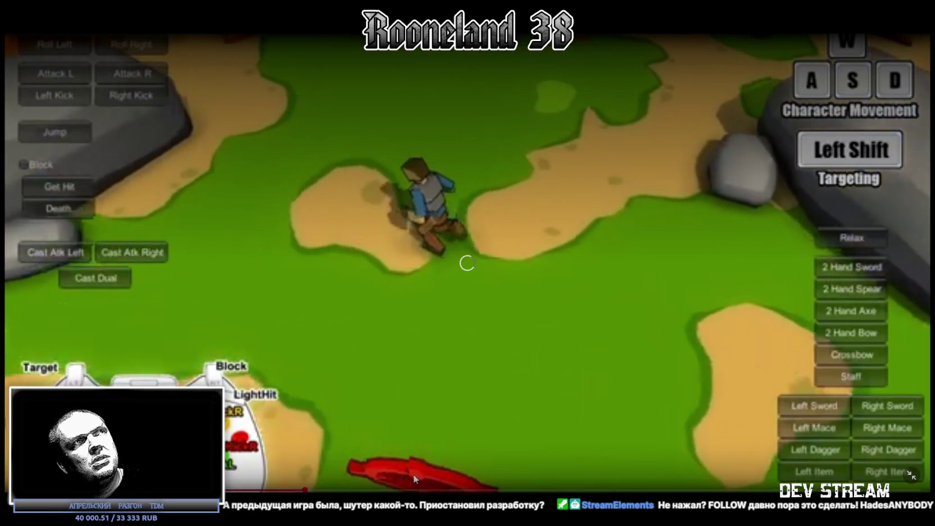
{"action": "left_click", "coordinate": [413, 473]}
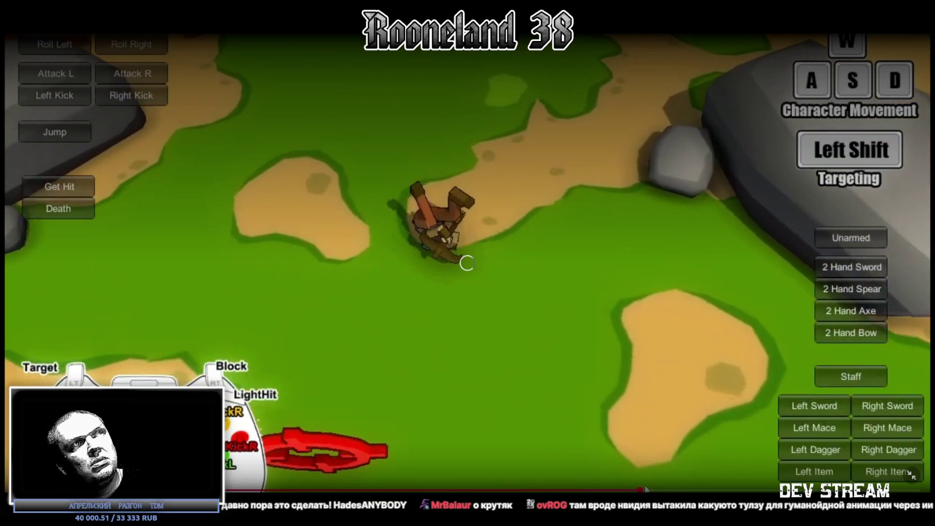
{"action": "key", "text": "Escape"}
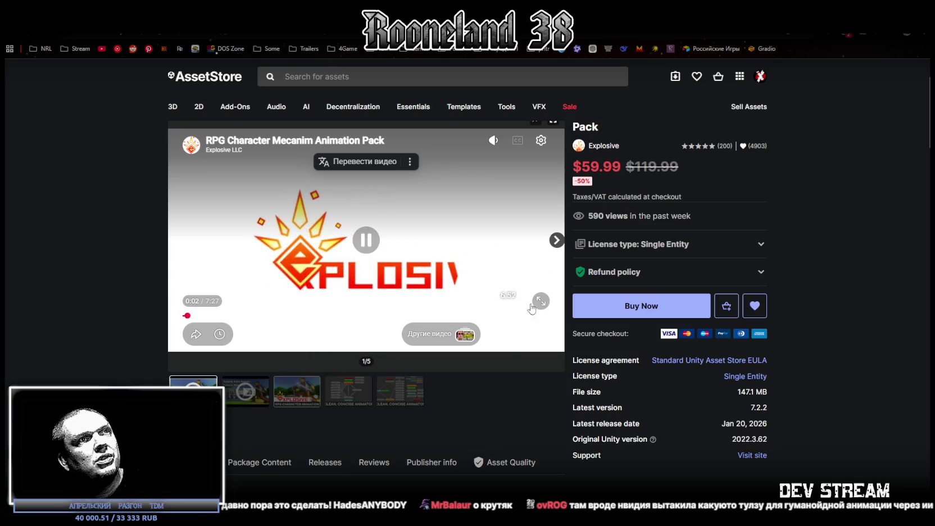
Replay the video fullscreen, skip to about six minutes, and return to the embedded player.
{"action": "left_click", "coordinate": [541, 301]}
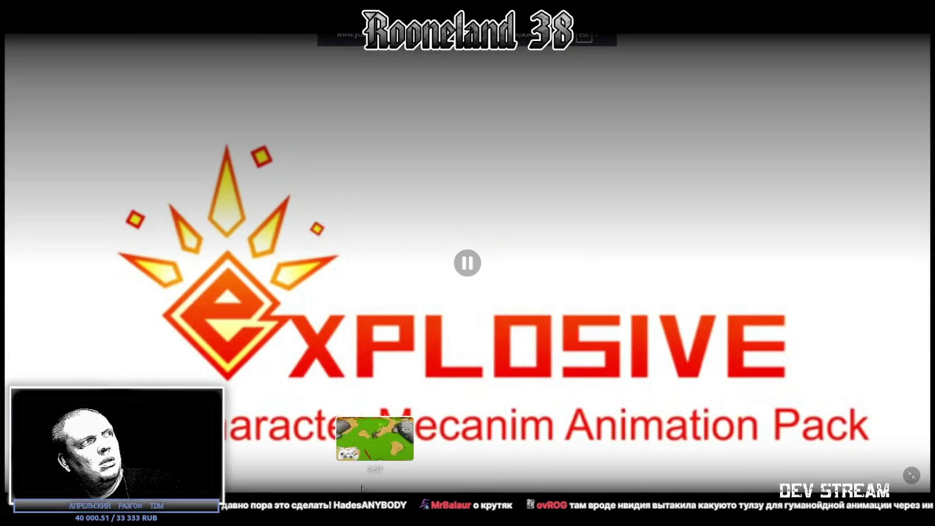
{"action": "left_click", "coordinate": [314, 490]}
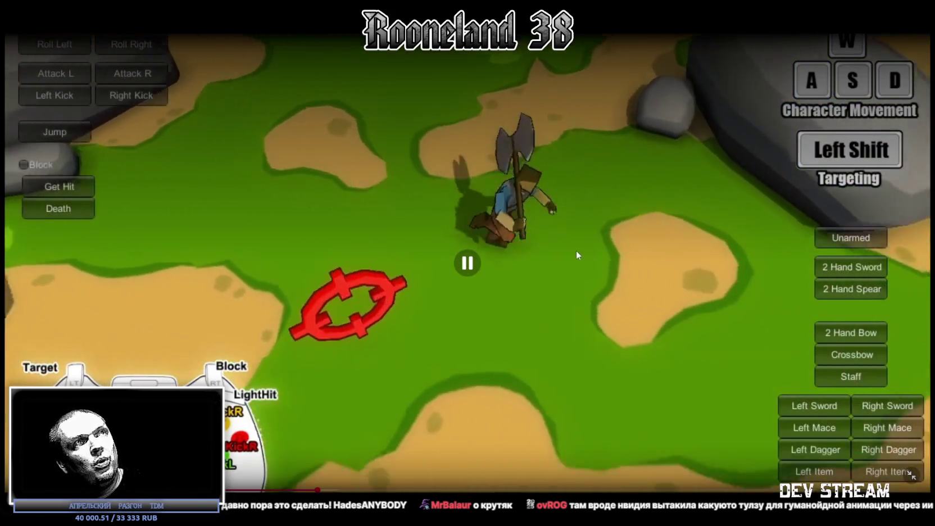
{"action": "left_click", "coordinate": [743, 489]}
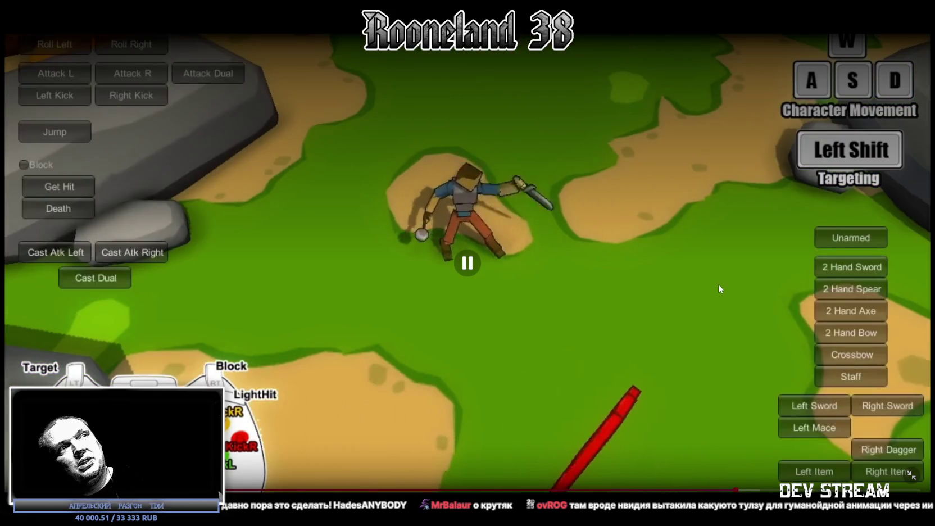
{"action": "left_click", "coordinate": [913, 478]}
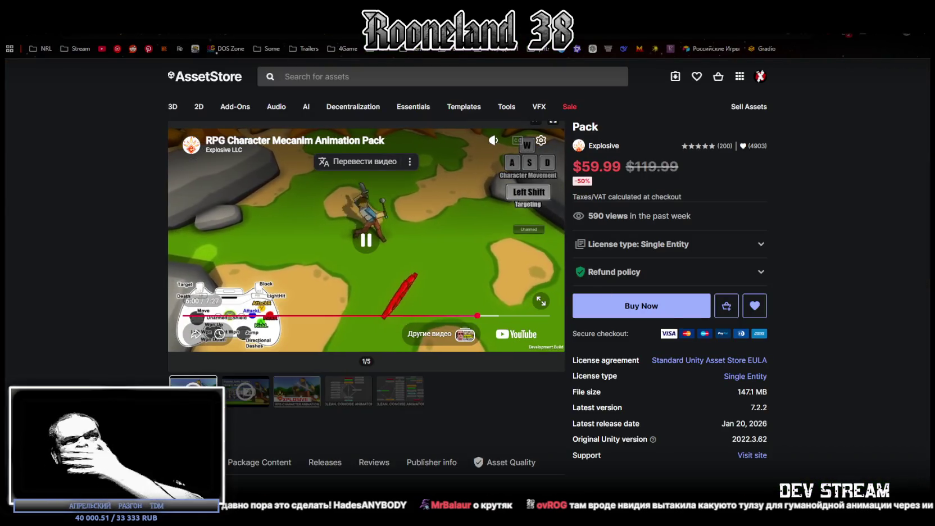
{"action": "key", "text": "alt+Tab"}
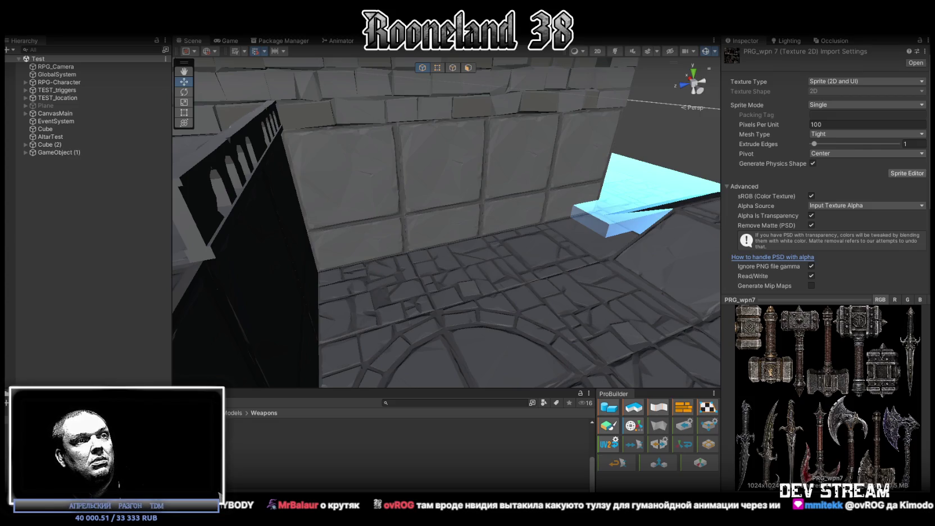
Switch to the Steam client and open the ИЗБРАННОЕ collection.
{"action": "key", "text": "alt+Tab"}
{"action": "left_click", "coordinate": [13, 108]}
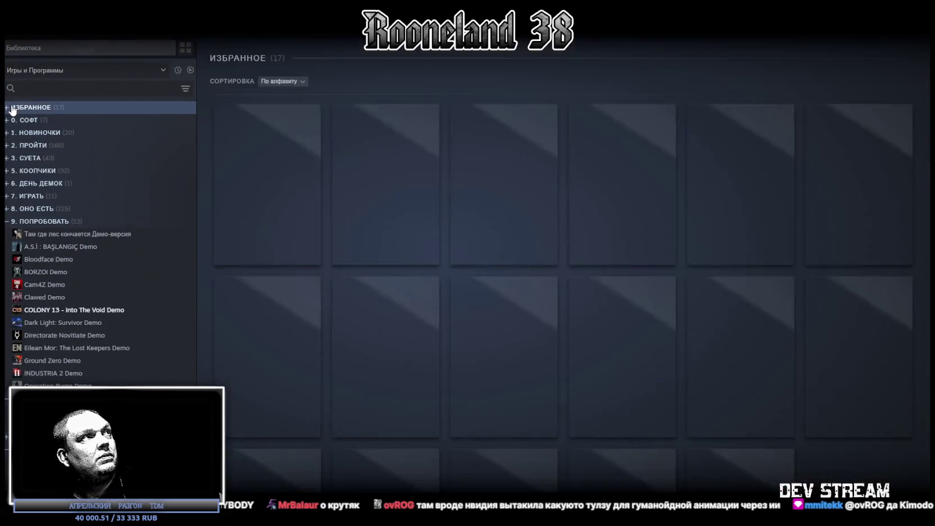
Expand ИЗБРАННОЕ and open the Tell Some Story: Foz store page.
{"action": "left_click", "coordinate": [12, 108]}
{"action": "left_click", "coordinate": [54, 297]}
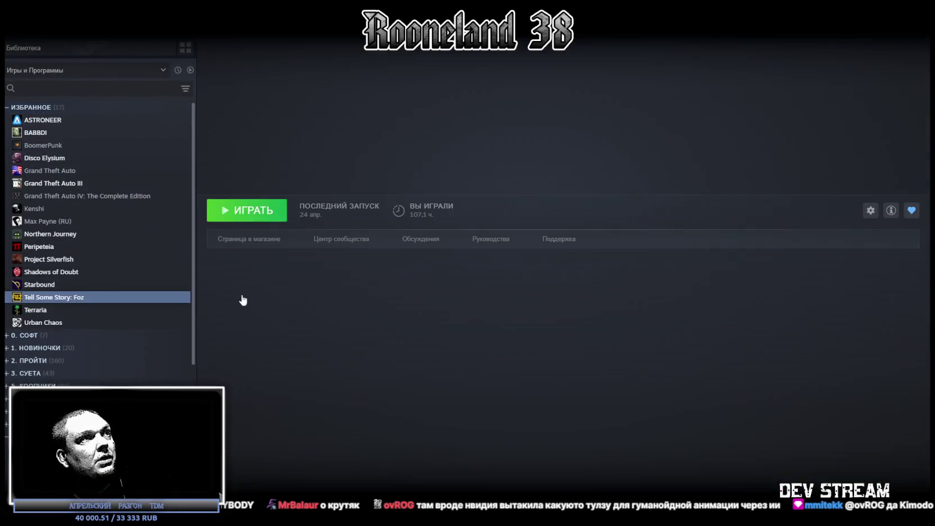
{"action": "left_click", "coordinate": [293, 241]}
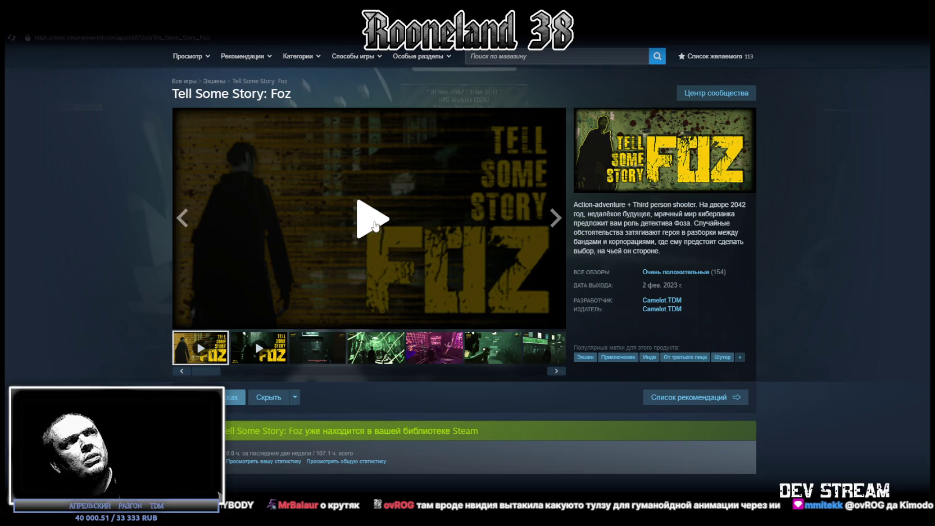
Play the trailer, skip to 0:23 then 1:02, pause it, and return to the library.
{"action": "left_click", "coordinate": [378, 237]}
{"action": "left_click", "coordinate": [262, 308]}
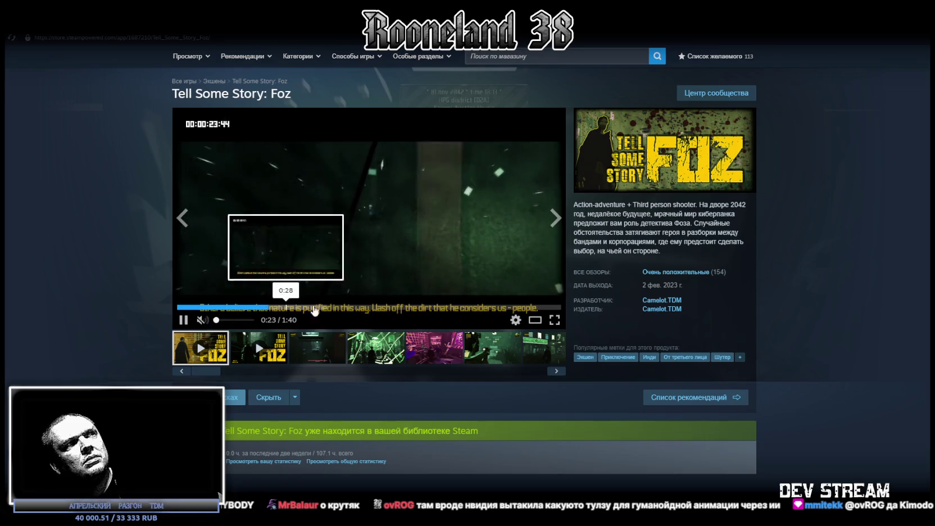
{"action": "left_click", "coordinate": [417, 307]}
{"action": "left_click", "coordinate": [467, 238]}
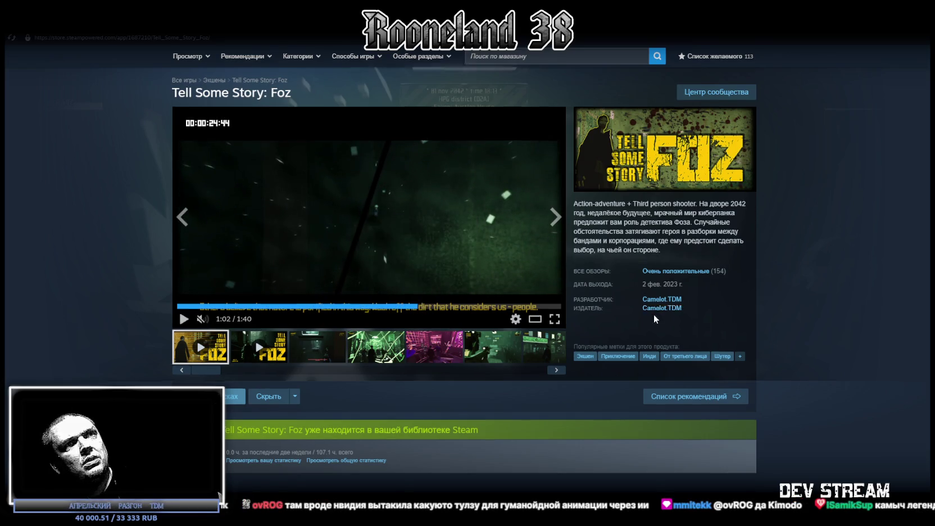
{"action": "scroll", "coordinate": [697, 275], "scroll_direction": "down", "scroll_amount": 2}
{"action": "scroll", "coordinate": [697, 275], "scroll_direction": "up", "scroll_amount": 2}
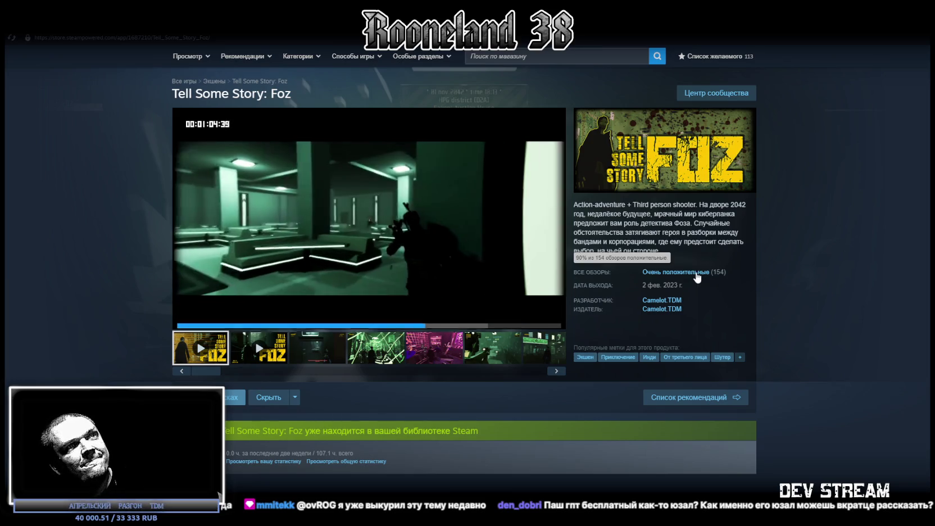
{"action": "left_click", "coordinate": [100, 44]}
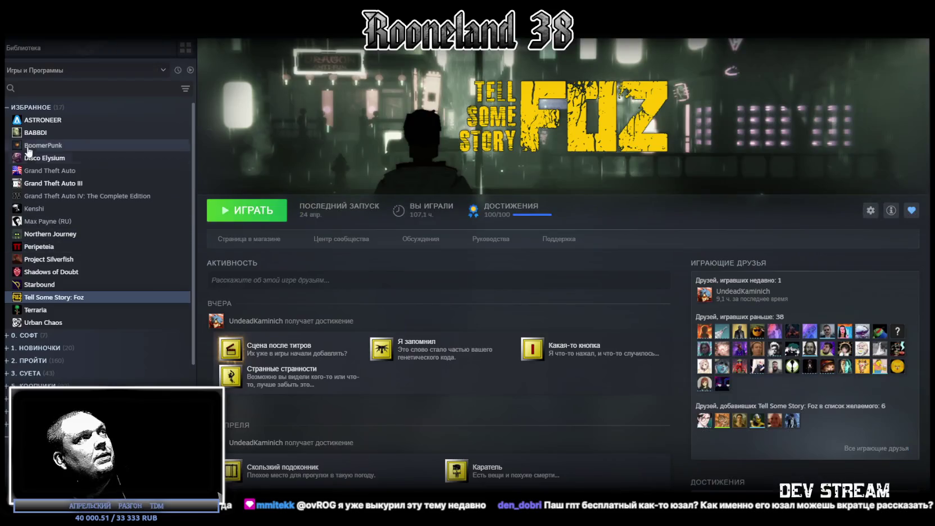
Open BoomerPunk's store page and watch its trailer fullscreen from about 0:27.
{"action": "left_click", "coordinate": [43, 145]}
{"action": "left_click", "coordinate": [261, 240]}
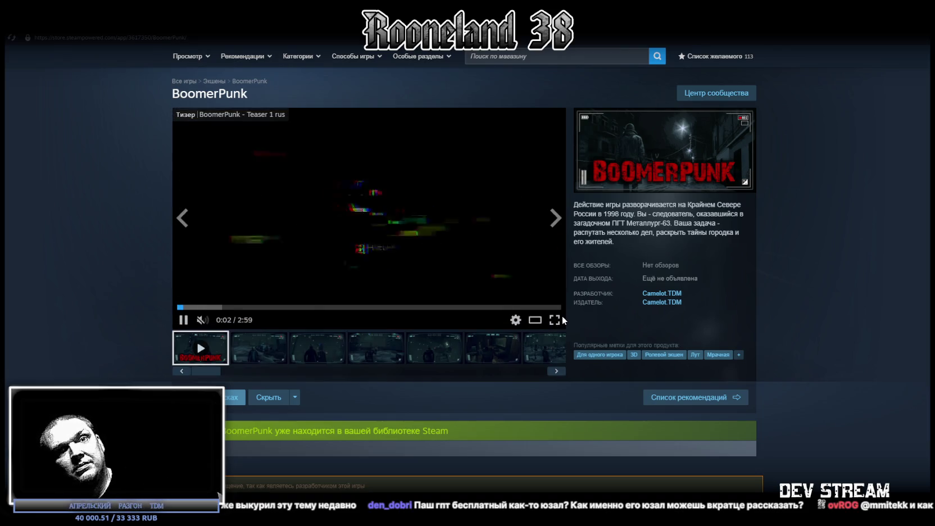
{"action": "left_click", "coordinate": [234, 308]}
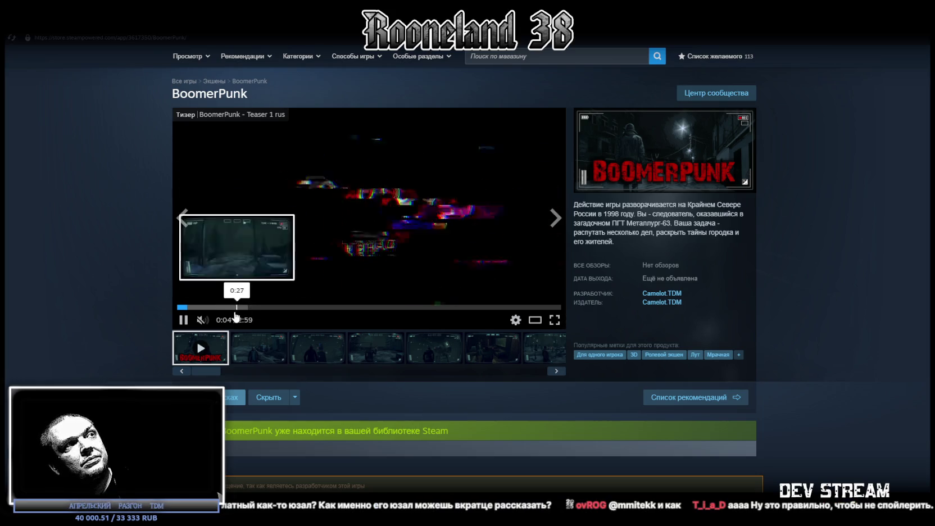
{"action": "left_click", "coordinate": [555, 320]}
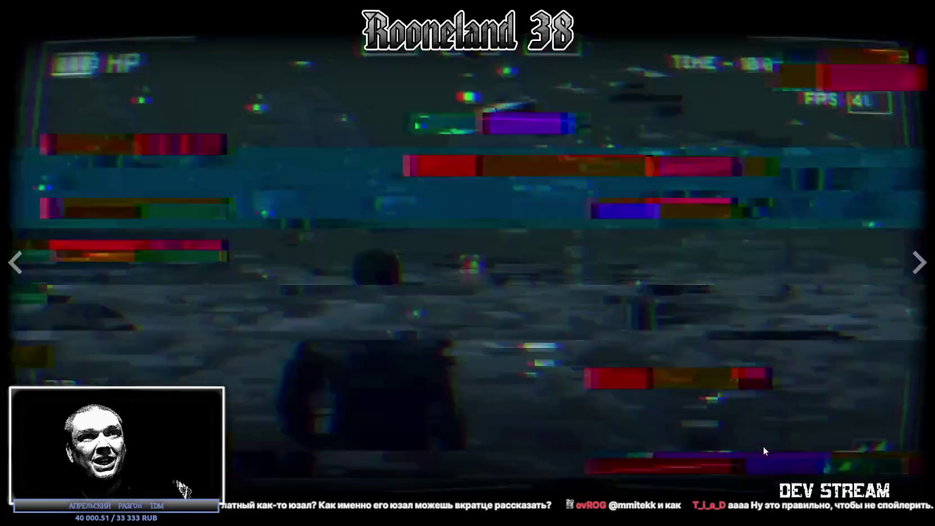
{"action": "key", "text": "Escape"}
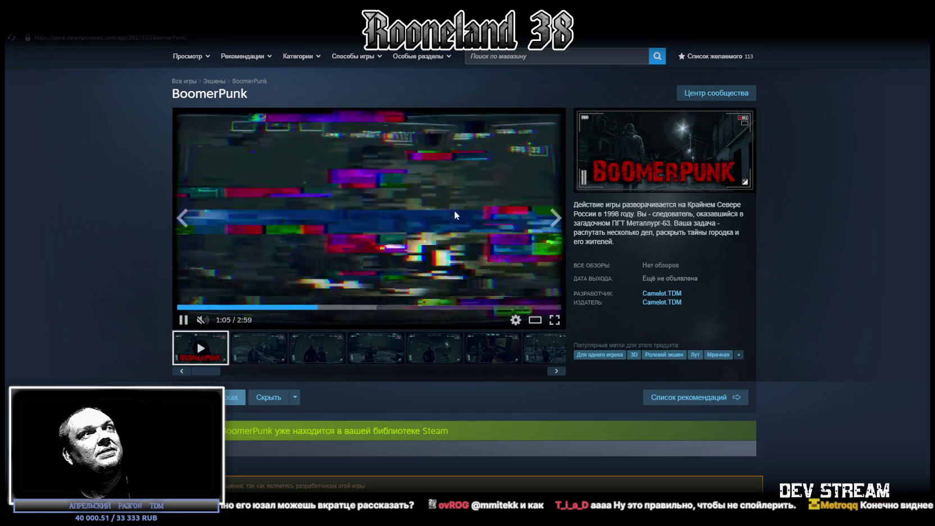
Restore and close the Steam store window, then bring up the Steam library.
{"action": "left_click_drag", "start_coordinate": [471, 8], "coordinate": [471, 99]}
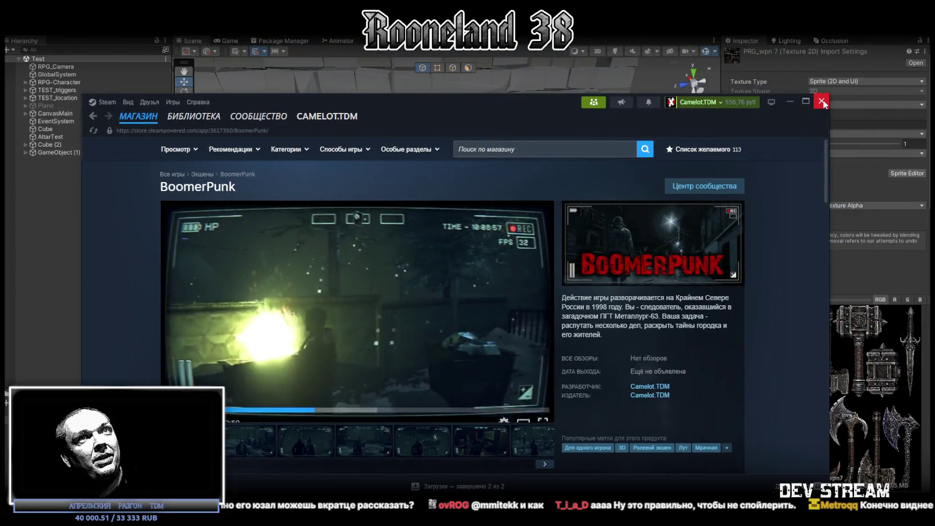
{"action": "left_click", "coordinate": [822, 101]}
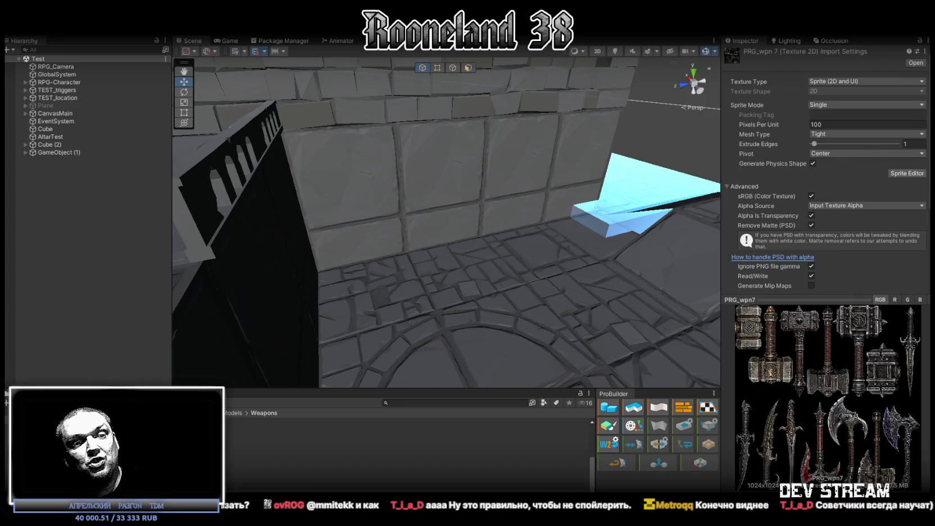
{"action": "key", "text": "alt+Tab"}
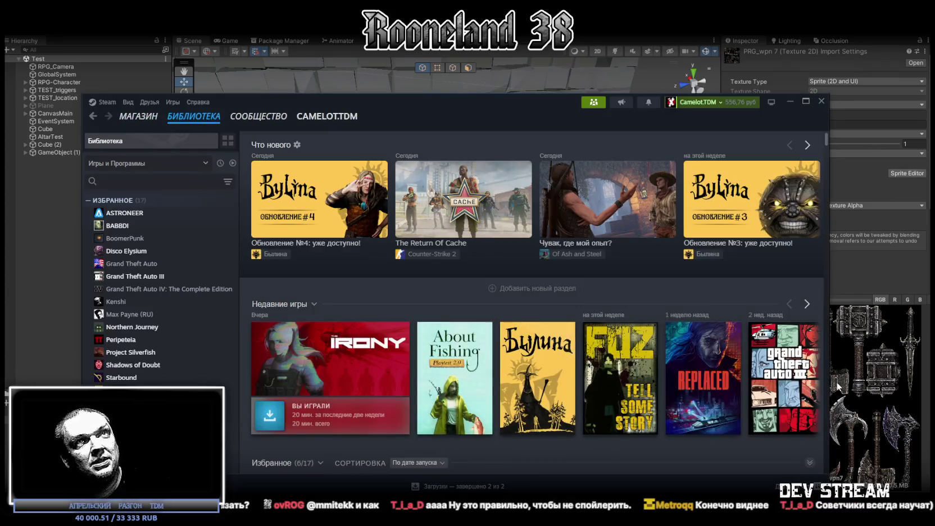
Close the Steam library window to reveal the Unity editor.
{"action": "left_click", "coordinate": [821, 101]}
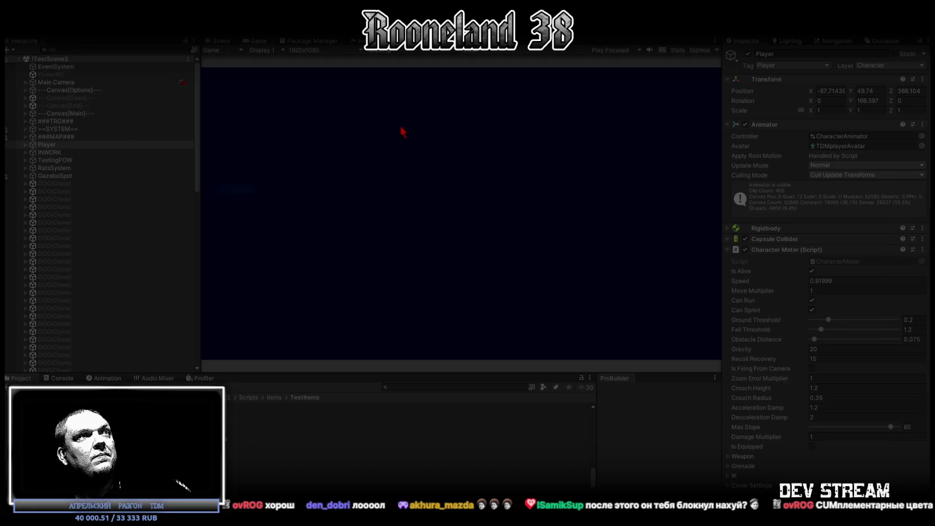
Enlarge the Game view and browse the in-game GAME, SOUND and VIDEO settings pages.
{"action": "double_click", "coordinate": [252, 41]}
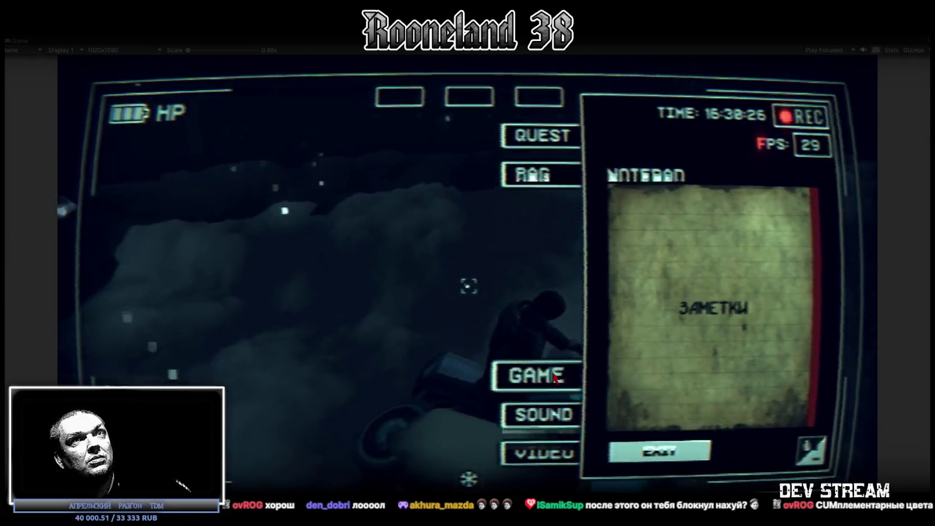
{"action": "left_click", "coordinate": [541, 380]}
{"action": "left_click", "coordinate": [543, 415]}
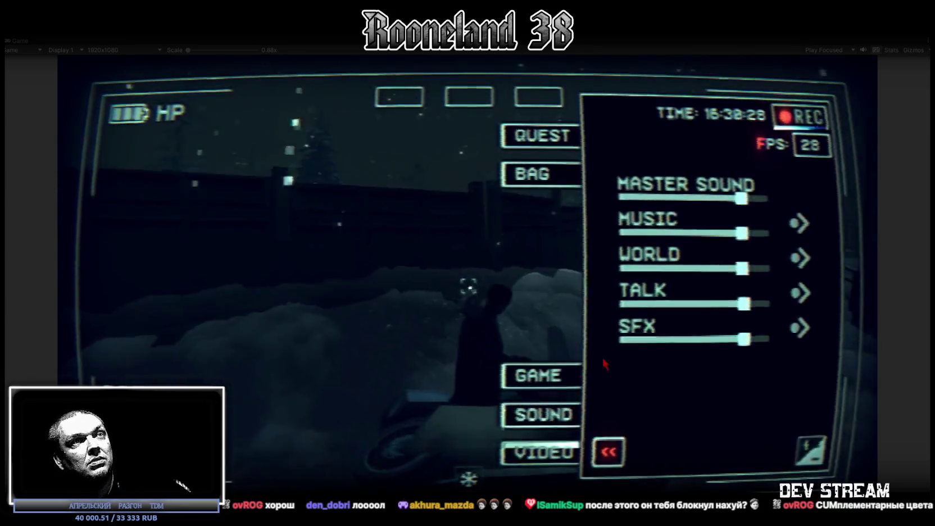
{"action": "left_click", "coordinate": [560, 455]}
{"action": "left_click", "coordinate": [540, 376]}
Open the BAG inventory, use the keys item, then return to gameplay.
{"action": "left_click", "coordinate": [539, 174]}
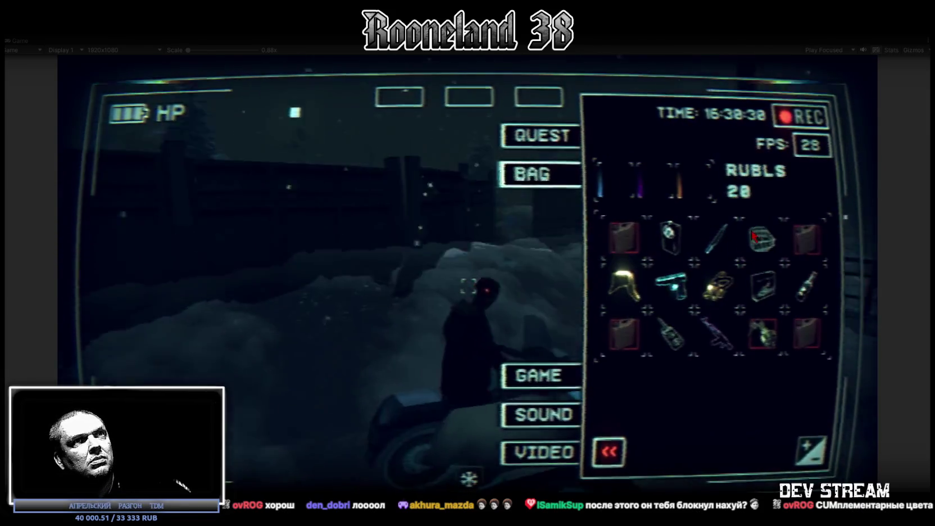
{"action": "left_click", "coordinate": [763, 334]}
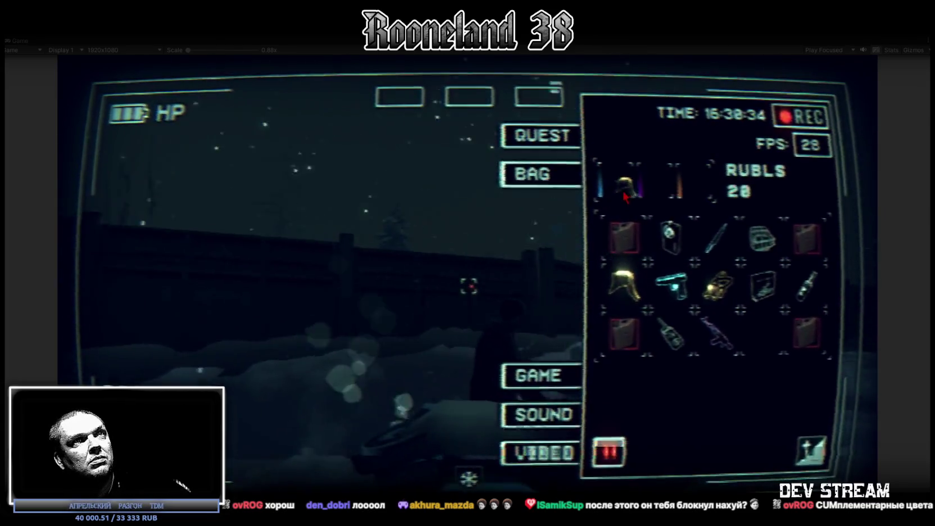
{"action": "key", "text": "Escape"}
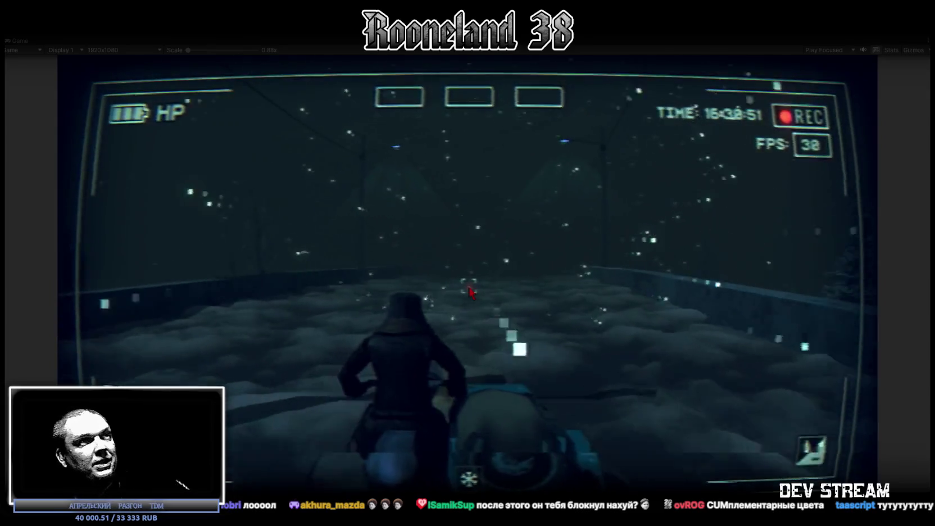
Exit to the main menu from the inventory's Notepad page, confirming with YES.
{"action": "key", "text": "Tab"}
{"action": "left_click", "coordinate": [608, 448]}
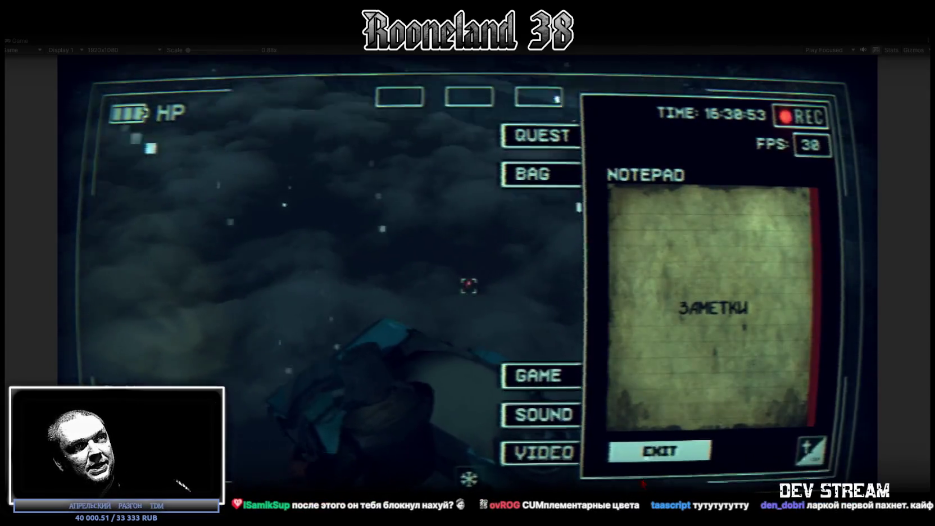
{"action": "left_click", "coordinate": [652, 458]}
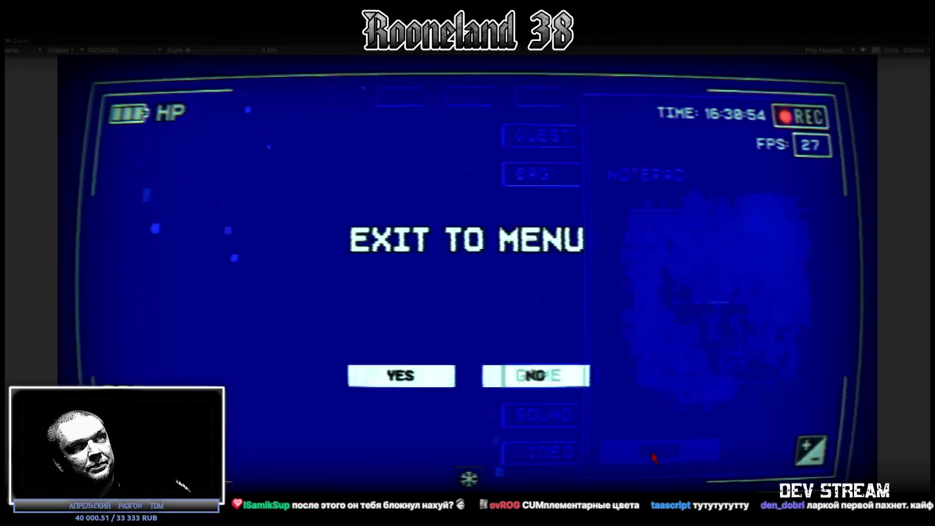
{"action": "left_click", "coordinate": [412, 383]}
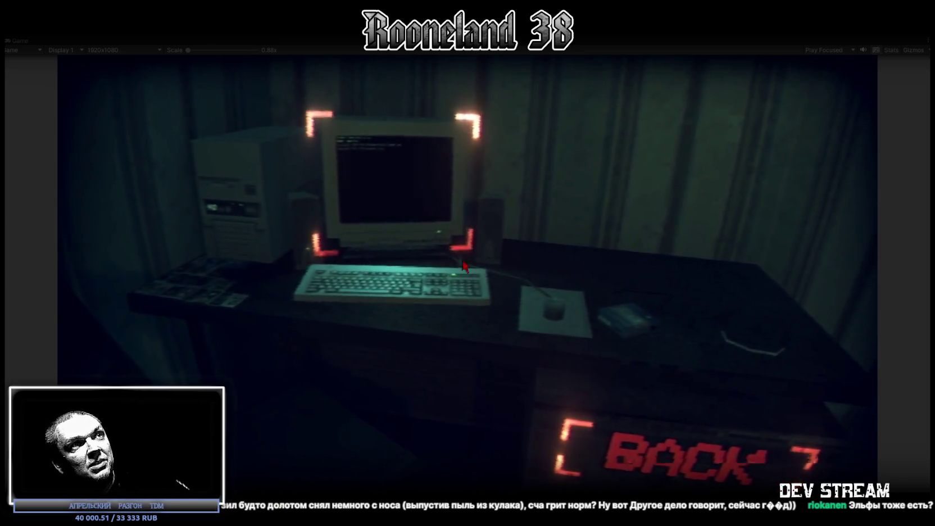
Pick the computer in the loaded menu scene and restore the normal editor layout.
{"action": "left_click", "coordinate": [394, 209]}
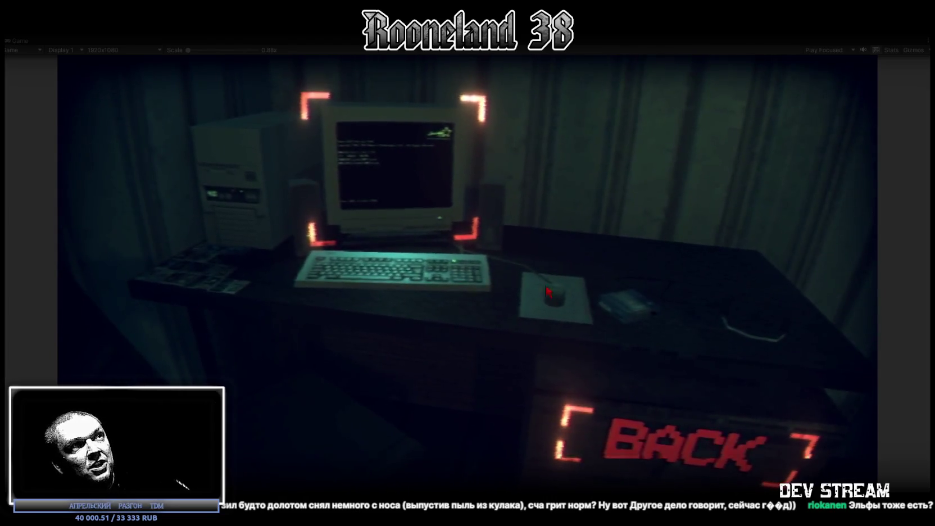
{"action": "double_click", "coordinate": [20, 40]}
In the Scene view, expand Menu00, select -Manager-, and fly the camera over the computer desk.
{"action": "left_click", "coordinate": [227, 41]}
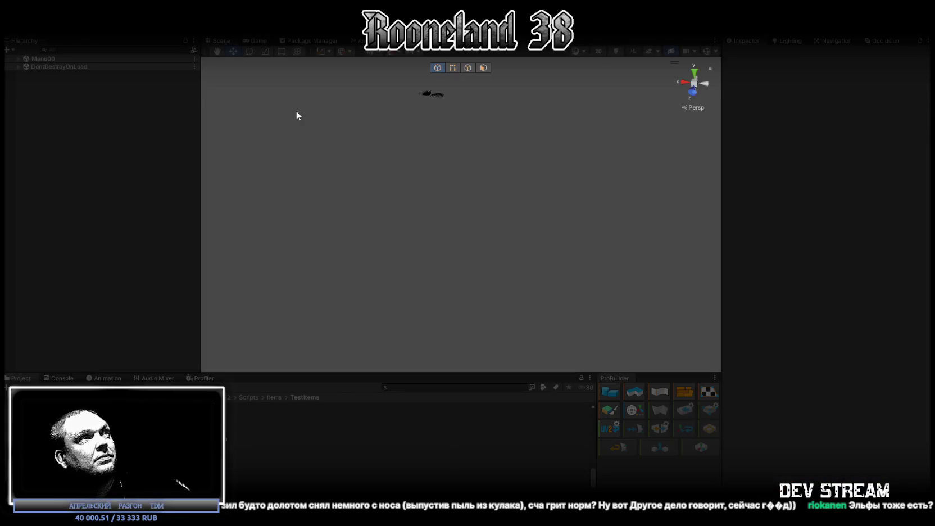
{"action": "left_click", "coordinate": [18, 58]}
{"action": "left_click", "coordinate": [57, 90]}
{"action": "right_click_drag", "start_coordinate": [360, 214], "coordinate": [138, 193]}
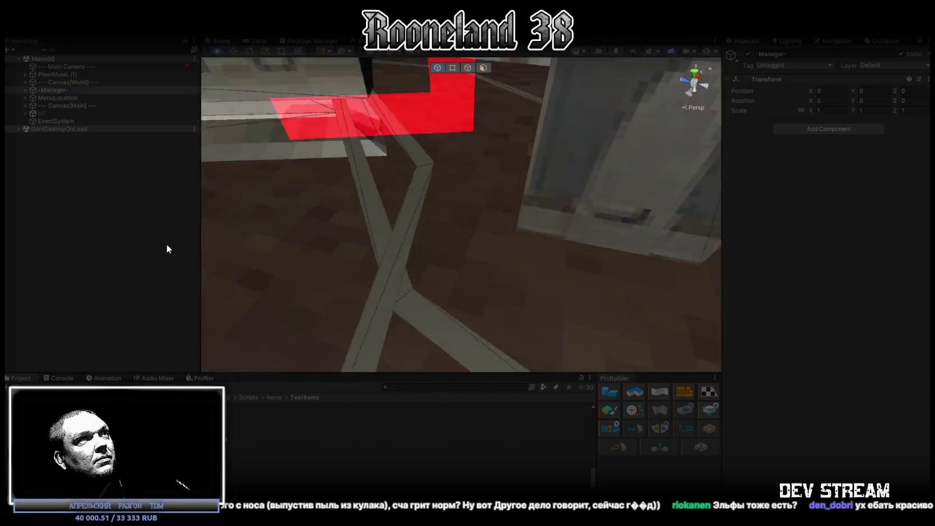
{"action": "mouse_move", "coordinate": [138, 199]}
{"action": "right_mouse_down"}
{"action": "mouse_move", "coordinate": [504, 262]}
{"action": "mouse_move", "coordinate": [409, 216]}
{"action": "mouse_move", "coordinate": [495, 196]}
{"action": "mouse_move", "coordinate": [669, 215]}
{"action": "mouse_move", "coordinate": [573, 133]}
{"action": "mouse_move", "coordinate": [612, 105]}
{"action": "mouse_move", "coordinate": [469, 281]}
{"action": "mouse_move", "coordinate": [511, 274]}
{"action": "mouse_move", "coordinate": [530, 255]}
{"action": "mouse_move", "coordinate": [528, 275]}
{"action": "mouse_move", "coordinate": [506, 231]}
{"action": "mouse_move", "coordinate": [568, 231]}
{"action": "right_mouse_up"}
Select the cables PC_kabel (2) and PC_kabel (3), then return to the Game view.
{"action": "left_click", "coordinate": [510, 242]}
{"action": "left_click", "coordinate": [494, 200]}
{"action": "left_click", "coordinate": [526, 273]}
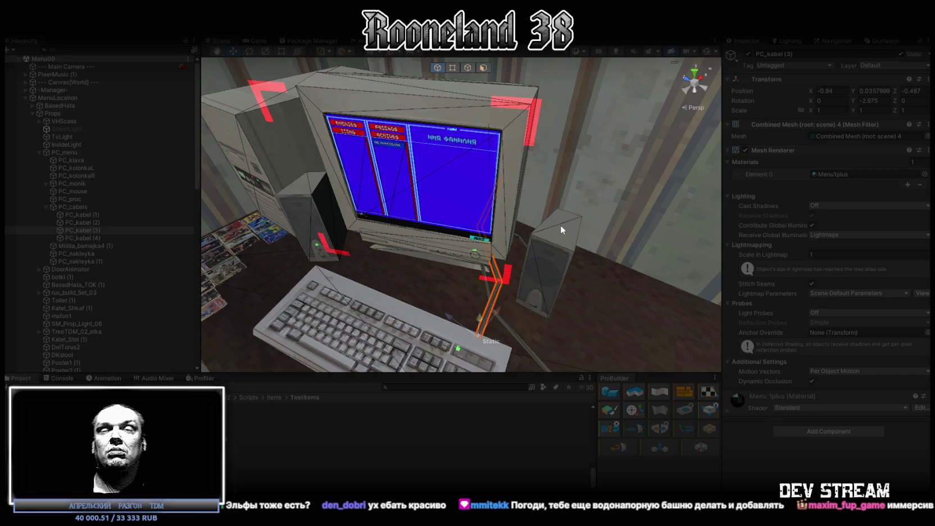
{"action": "left_click", "coordinate": [257, 42]}
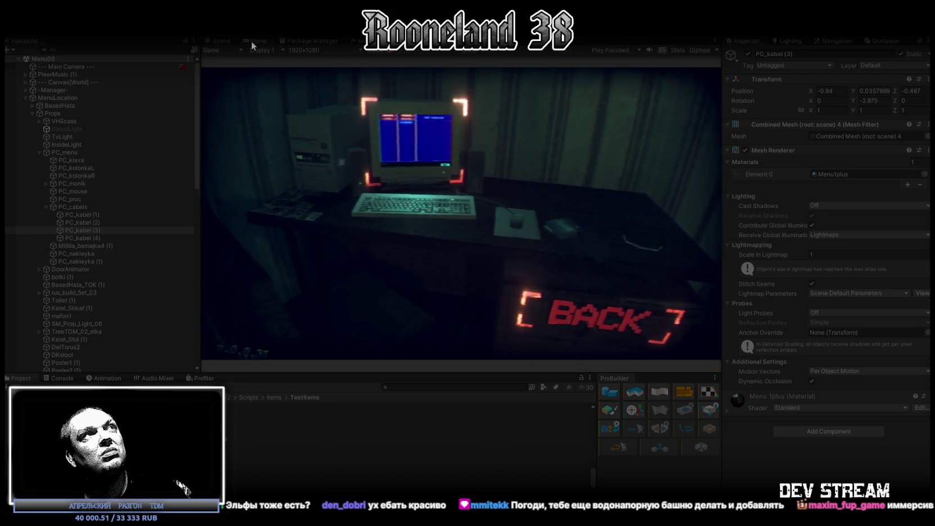
Enlarge the Game view, zoom into the monitor, and open its ENEMIES category.
{"action": "double_click", "coordinate": [250, 42]}
{"action": "left_click", "coordinate": [396, 169]}
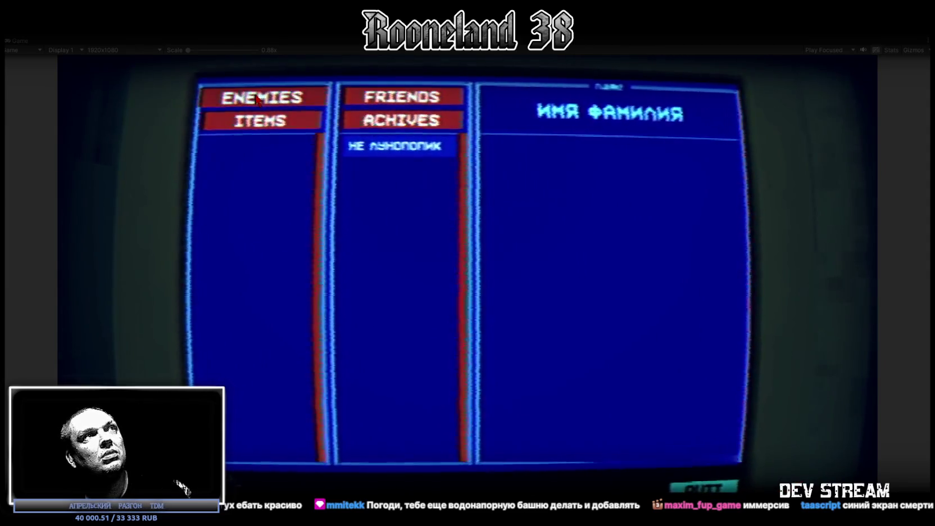
{"action": "left_click", "coordinate": [269, 115]}
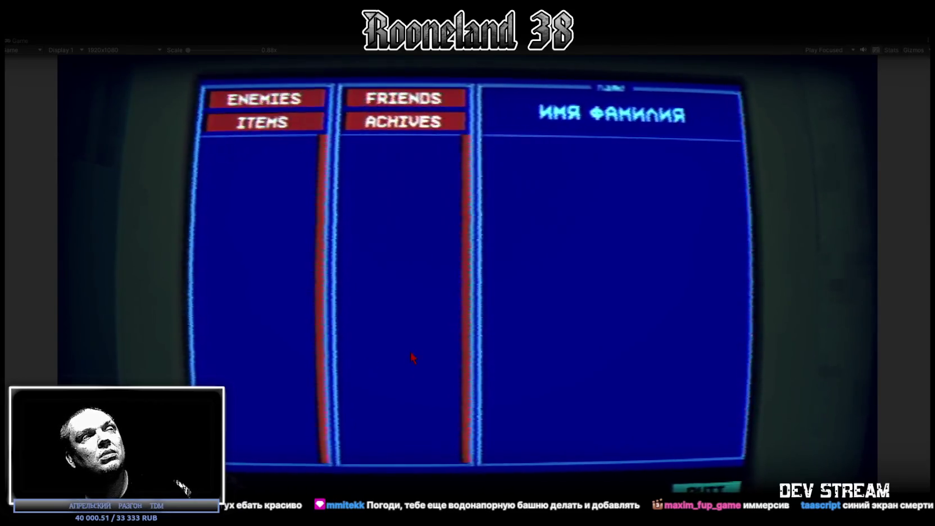
{"action": "key", "text": "Escape"}
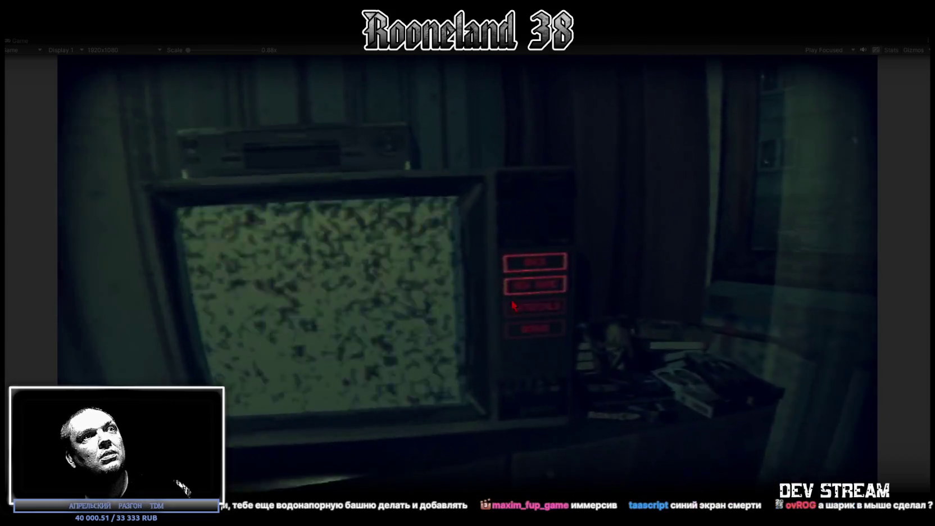
View the TV and shelf cabinet close-ups, backing out to the room each time.
{"action": "left_click", "coordinate": [514, 305]}
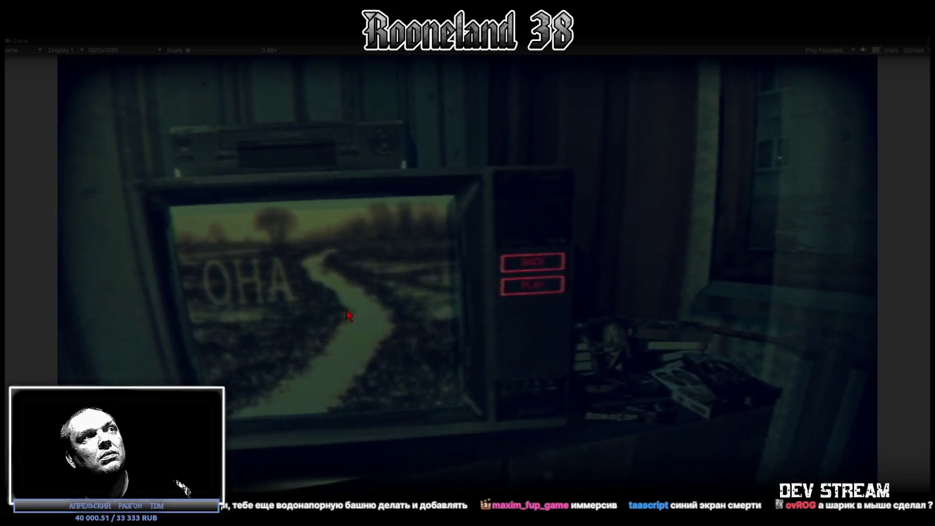
{"action": "key", "text": "Escape"}
{"action": "left_click", "coordinate": [678, 360]}
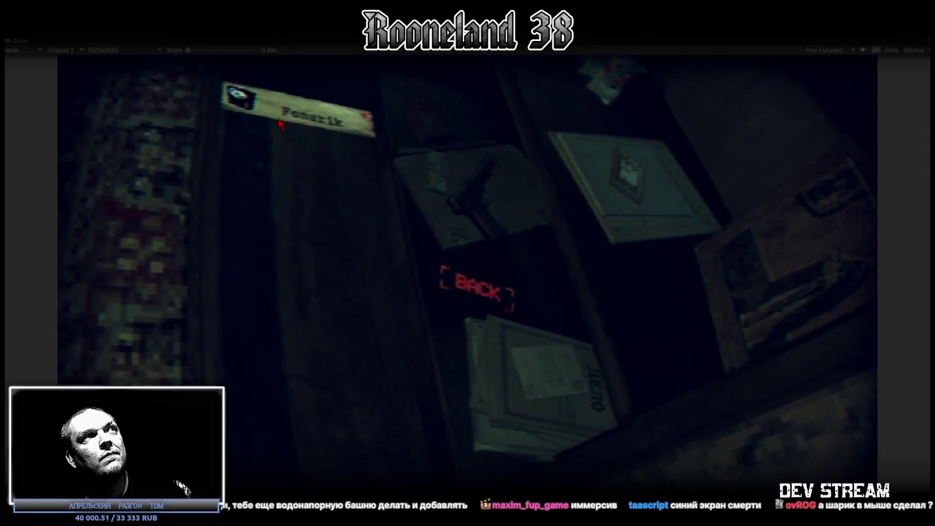
{"action": "key", "text": "Escape"}
Try the radio's sound settings and the doorway credits/exit menu, then return to the room.
{"action": "left_click", "coordinate": [260, 288]}
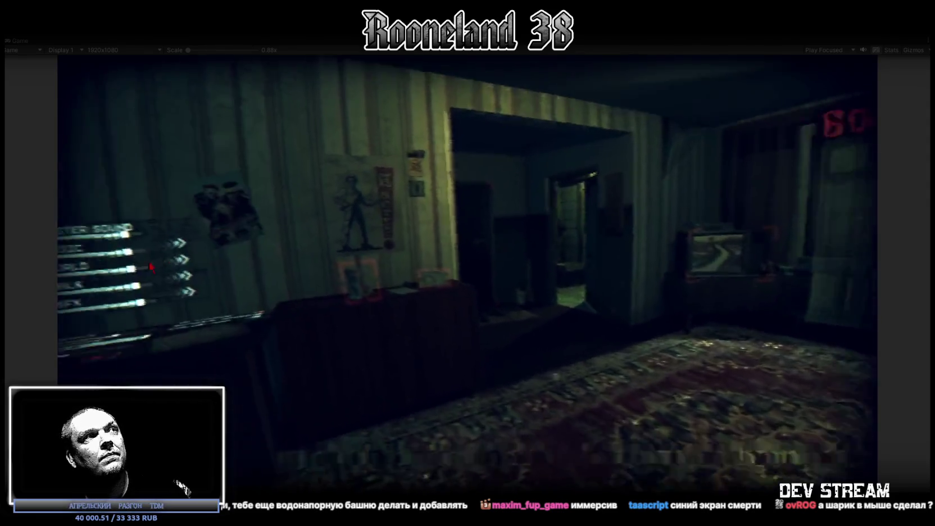
{"action": "key", "text": "Escape"}
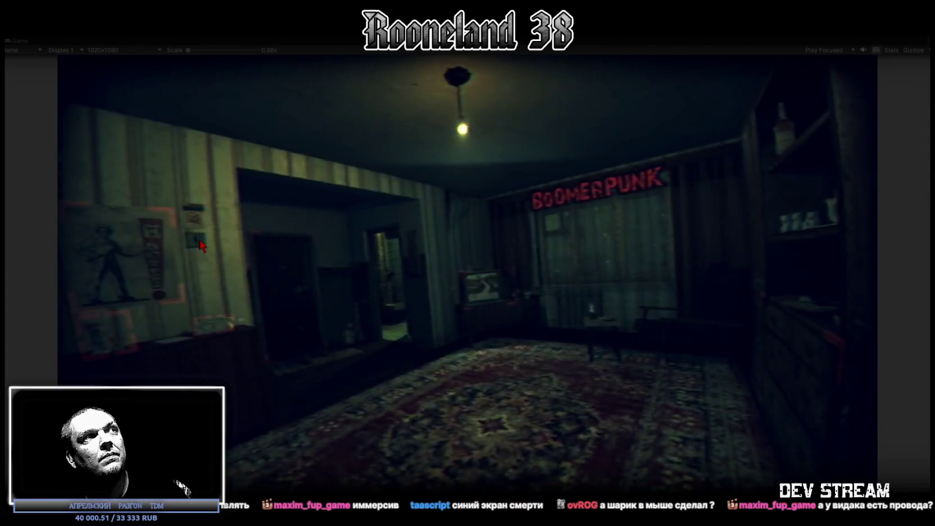
{"action": "left_click", "coordinate": [281, 276]}
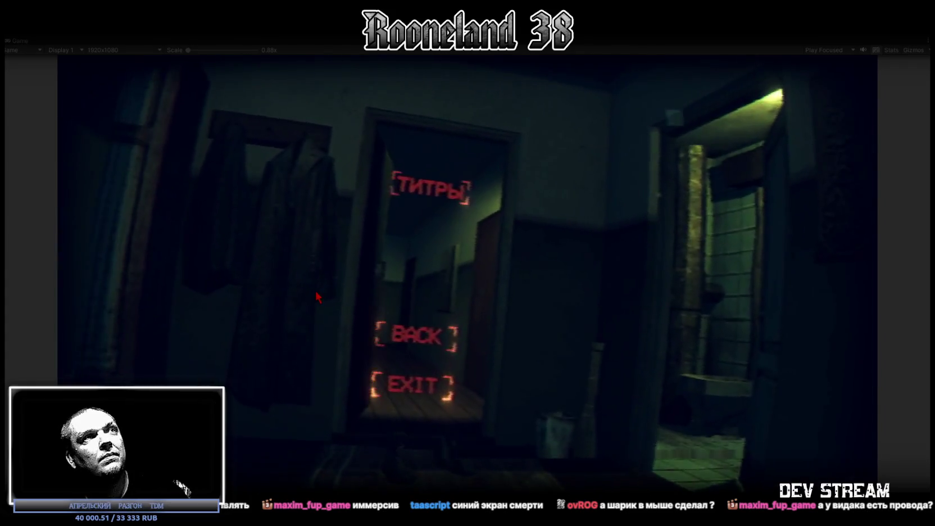
{"action": "left_click", "coordinate": [431, 348]}
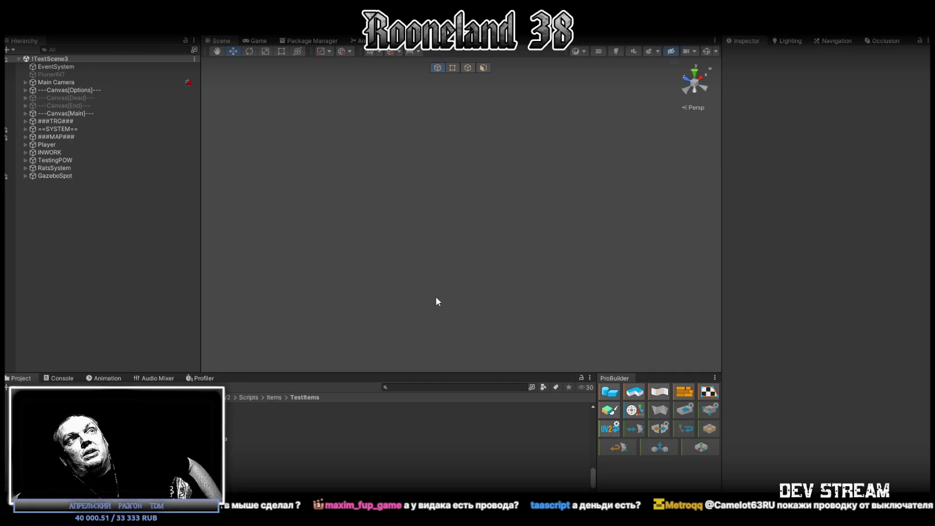
Frame the Player object and fly across the town toward the forest and buildings.
{"action": "double_click", "coordinate": [44, 146]}
{"action": "right_click_drag", "start_coordinate": [354, 177], "coordinate": [548, 178]}
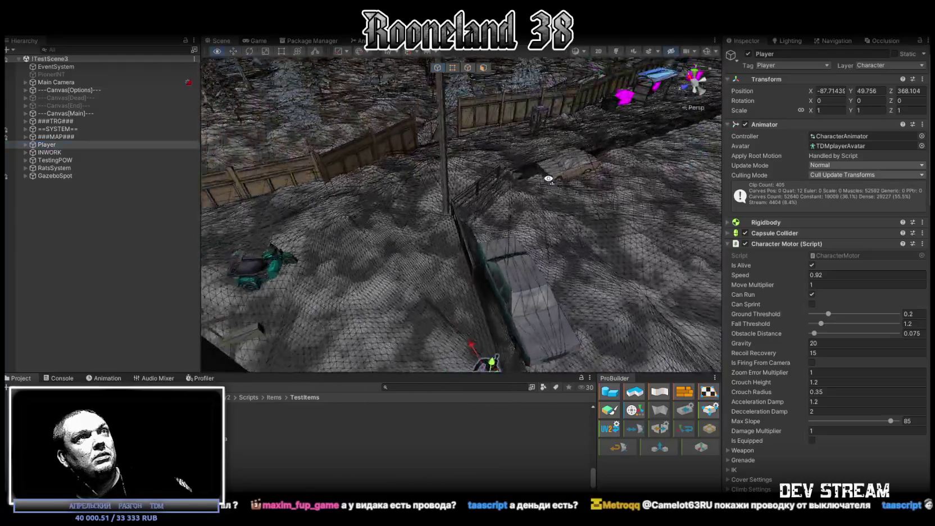
{"action": "right_click_drag", "start_coordinate": [549, 179], "coordinate": [826, 137]}
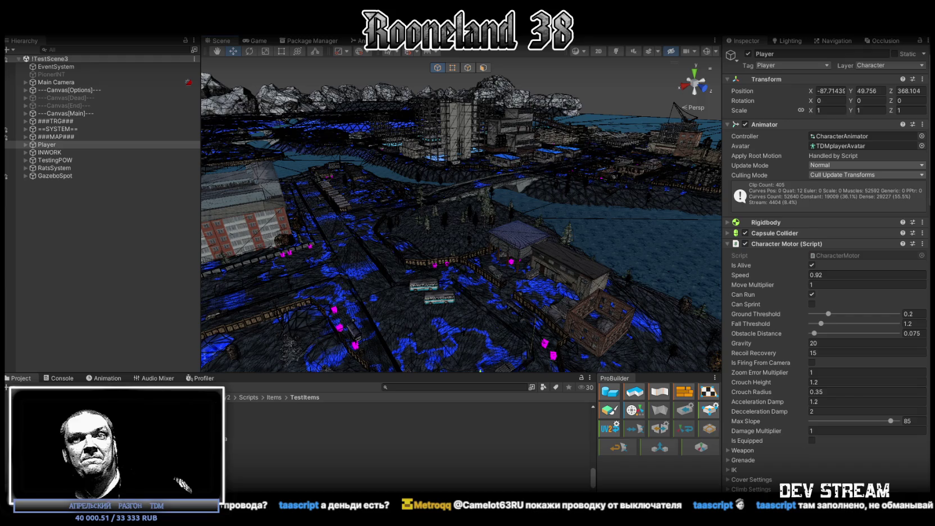
{"action": "right_click_drag", "start_coordinate": [549, 216], "coordinate": [518, 286]}
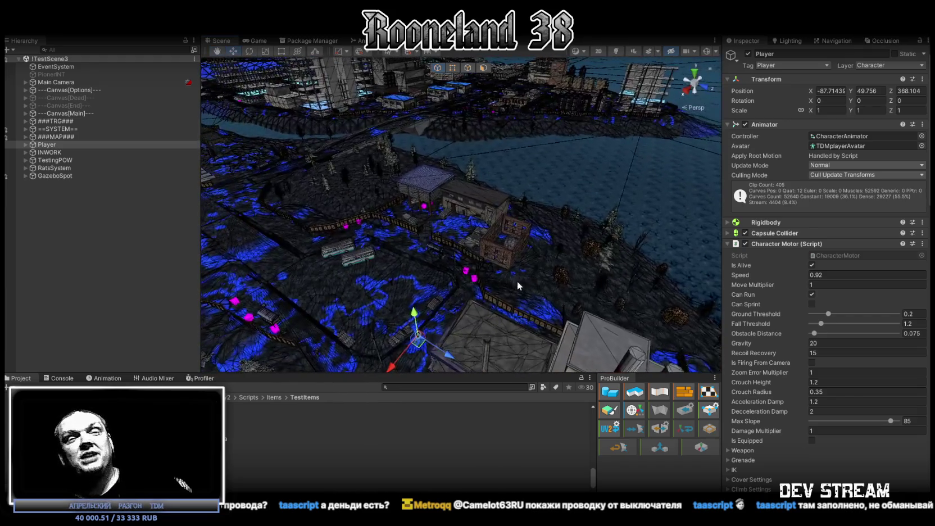
{"action": "right_click_drag", "start_coordinate": [478, 212], "coordinate": [408, 259]}
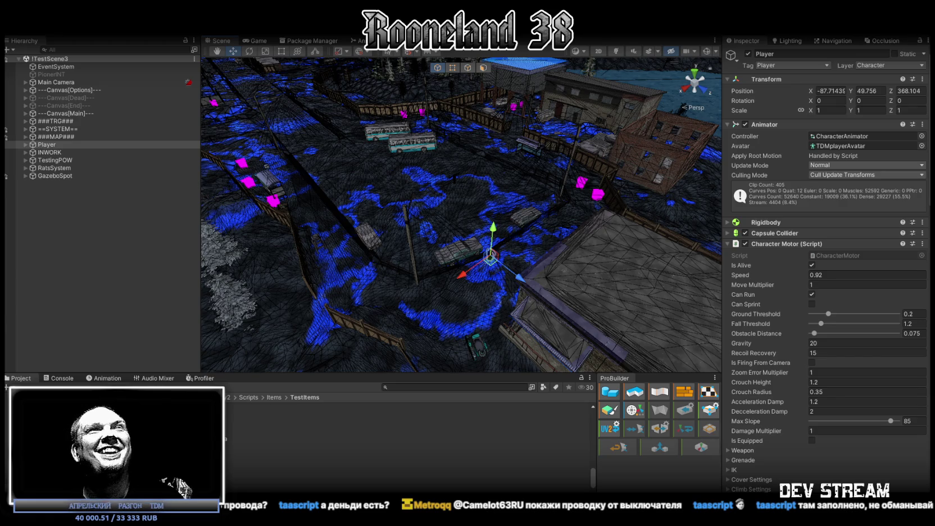
{"action": "mouse_move", "coordinate": [570, 198]}
{"action": "right_mouse_down"}
{"action": "mouse_move", "coordinate": [320, 153]}
{"action": "mouse_move", "coordinate": [336, 173]}
{"action": "mouse_move", "coordinate": [437, 191]}
{"action": "mouse_move", "coordinate": [415, 213]}
{"action": "mouse_move", "coordinate": [501, 195]}
{"action": "mouse_move", "coordinate": [501, 181]}
{"action": "mouse_move", "coordinate": [541, 164]}
{"action": "mouse_move", "coordinate": [607, 163]}
{"action": "mouse_move", "coordinate": [346, 154]}
{"action": "mouse_move", "coordinate": [349, 191]}
{"action": "right_mouse_up"}
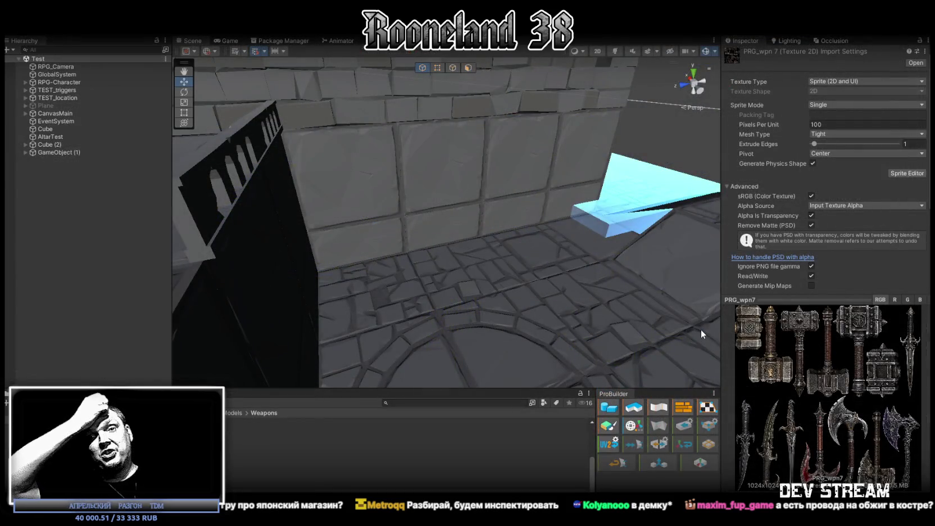
Pull back to view the whole stone room, then switch to the hammer model in Blockbench.
{"action": "mouse_move", "coordinate": [640, 237]}
{"action": "right_mouse_down"}
{"action": "mouse_move", "coordinate": [409, 313]}
{"action": "mouse_move", "coordinate": [483, 303]}
{"action": "mouse_move", "coordinate": [413, 295]}
{"action": "mouse_move", "coordinate": [497, 300]}
{"action": "right_mouse_up"}
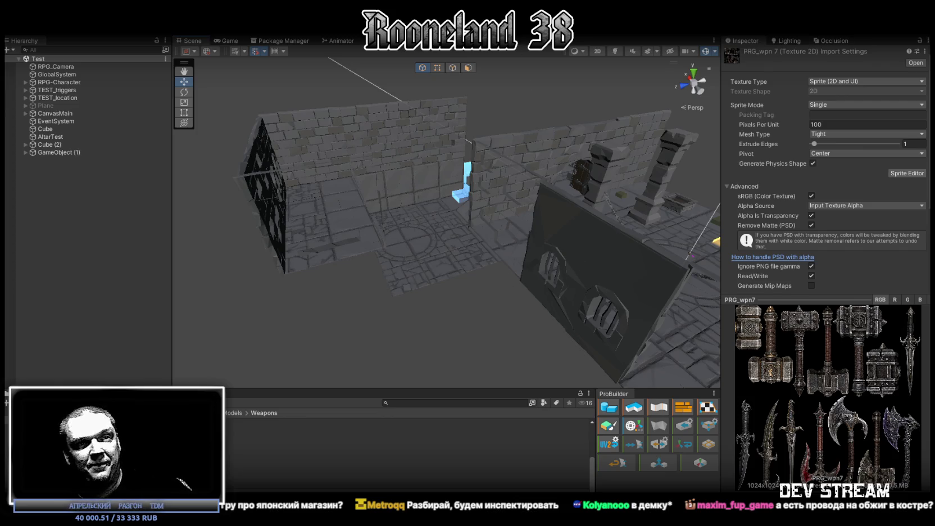
{"action": "key", "text": "alt+Tab"}
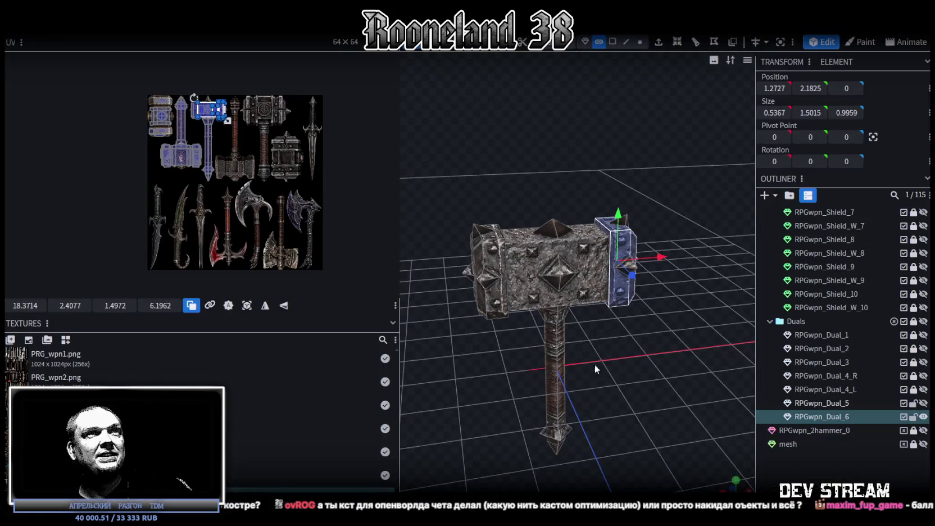
Set the hammer head's end block to X 0 and size 3, then switch to the browser.
{"action": "scroll", "coordinate": [645, 183], "scroll_direction": "up", "scroll_amount": 3}
{"action": "scroll", "coordinate": [678, 171], "scroll_direction": "up", "scroll_amount": 3}
{"action": "mouse_move", "coordinate": [677, 170]}
{"action": "left_mouse_down"}
{"action": "mouse_move", "coordinate": [568, 220]}
{"action": "mouse_move", "coordinate": [667, 178]}
{"action": "mouse_move", "coordinate": [652, 179]}
{"action": "left_mouse_up"}
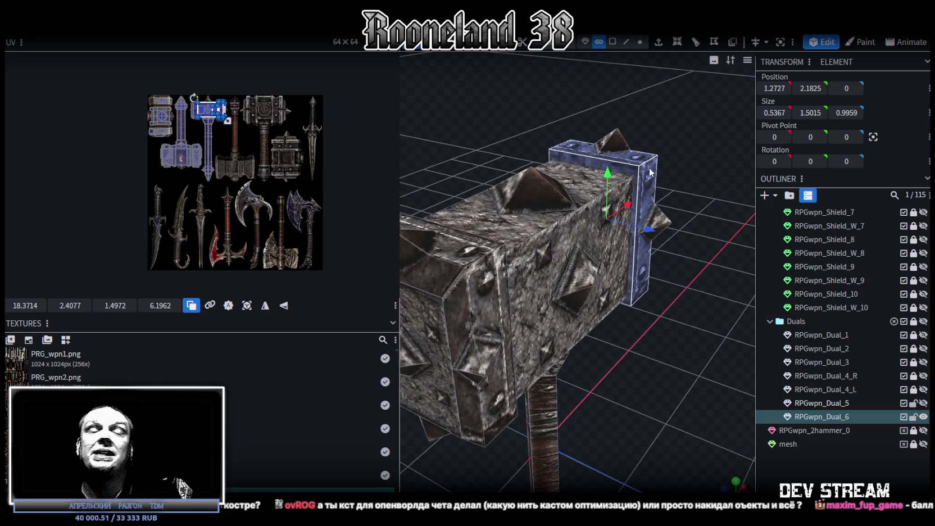
{"action": "scroll", "coordinate": [671, 212], "scroll_direction": "down", "scroll_amount": 3}
{"action": "left_click_drag", "start_coordinate": [671, 212], "coordinate": [504, 276]}
{"action": "scroll", "coordinate": [504, 275], "scroll_direction": "up", "scroll_amount": 2}
{"action": "key", "text": "ctrl+z"}
{"action": "left_click_drag", "start_coordinate": [471, 212], "coordinate": [696, 153]}
{"action": "key", "text": "ctrl+z"}
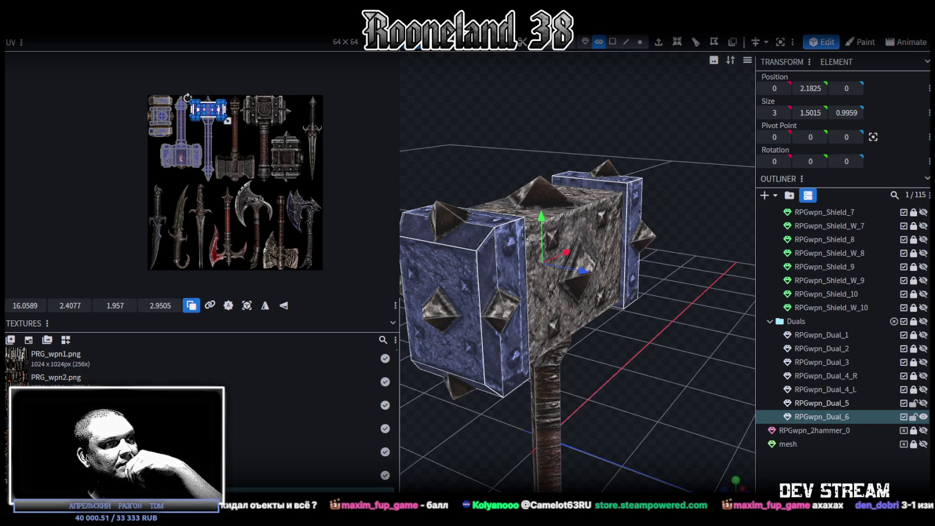
{"action": "key", "text": "alt+Tab"}
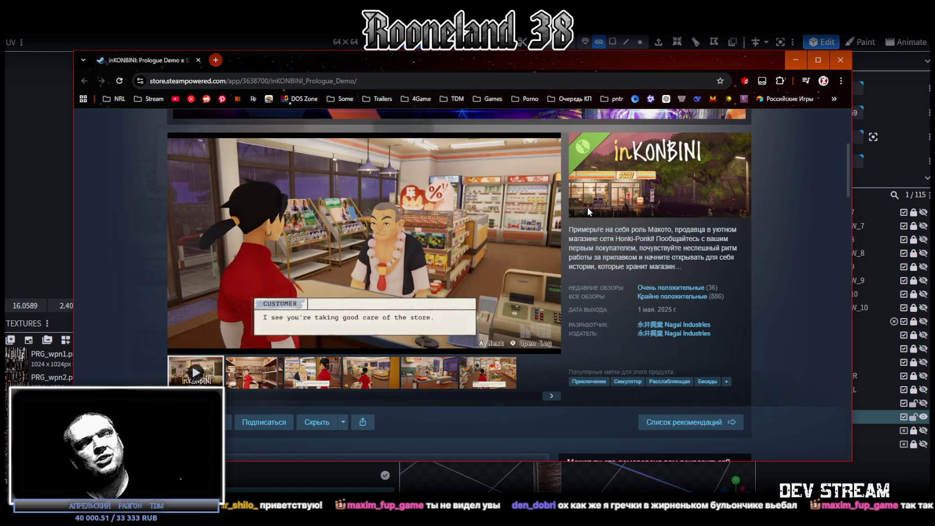
Move the Steam store window aside and minimize it to reveal Blockbench.
{"action": "left_click_drag", "start_coordinate": [579, 61], "coordinate": [512, 156]}
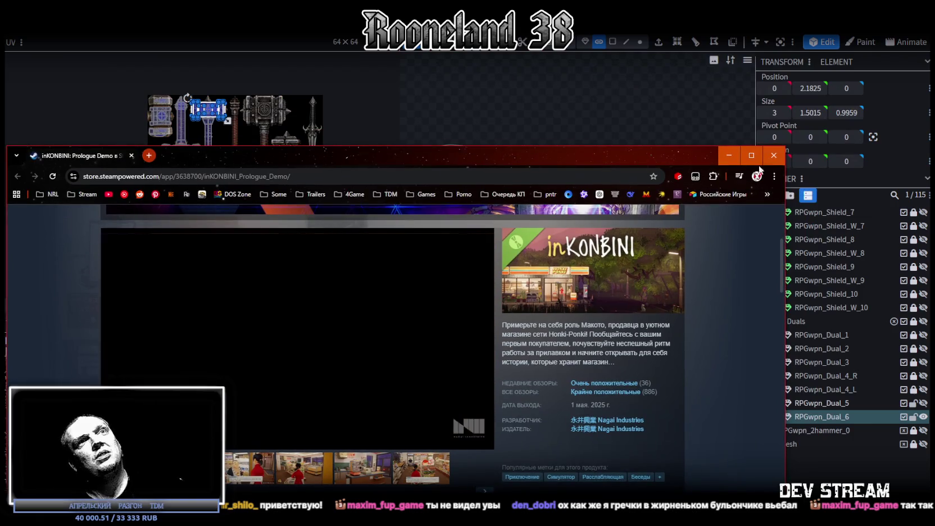
{"action": "left_click", "coordinate": [774, 155]}
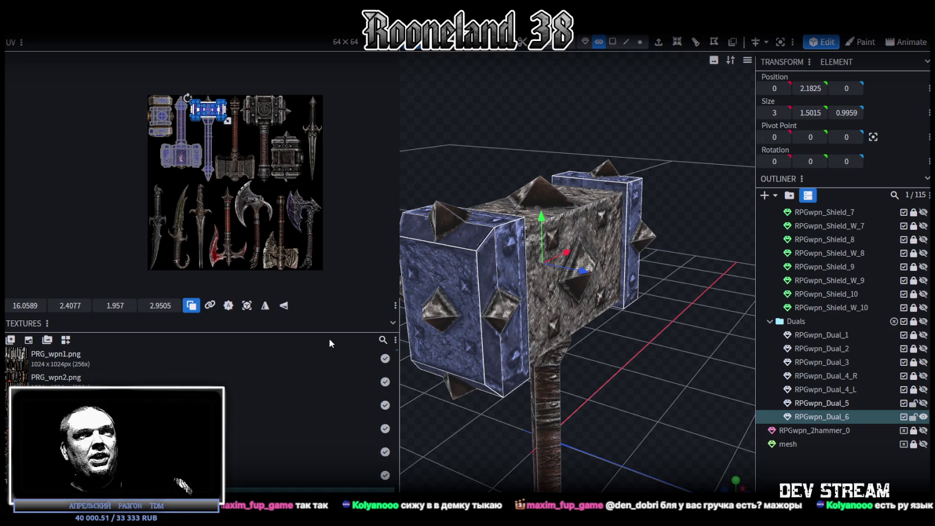
{"action": "scroll", "coordinate": [540, 337], "scroll_direction": "down", "scroll_amount": 3}
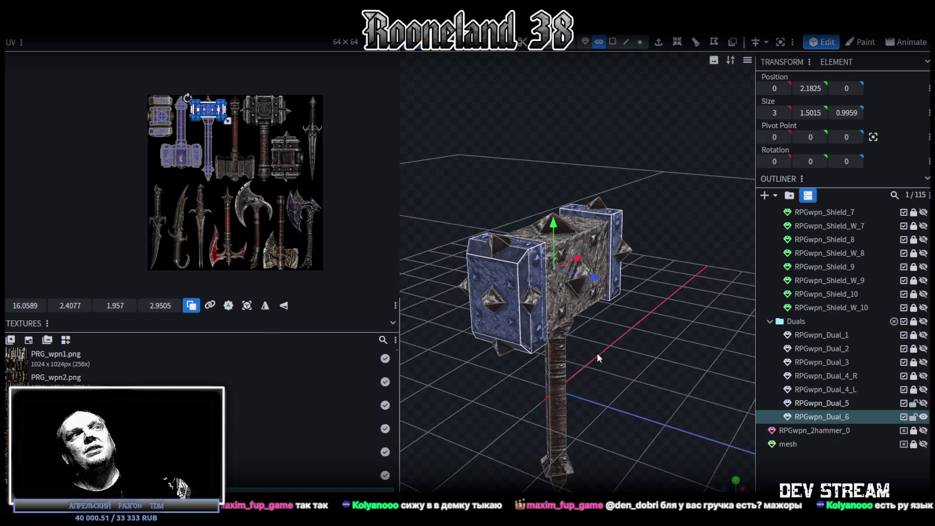
{"action": "left_click_drag", "start_coordinate": [540, 337], "coordinate": [541, 341]}
{"action": "scroll", "coordinate": [542, 341], "scroll_direction": "up", "scroll_amount": 3}
{"action": "left_click", "coordinate": [525, 315]}
{"action": "mouse_move", "coordinate": [473, 262]}
{"action": "left_mouse_down"}
{"action": "mouse_move", "coordinate": [549, 275]}
{"action": "mouse_move", "coordinate": [407, 407]}
{"action": "mouse_move", "coordinate": [579, 396]}
{"action": "left_mouse_up"}
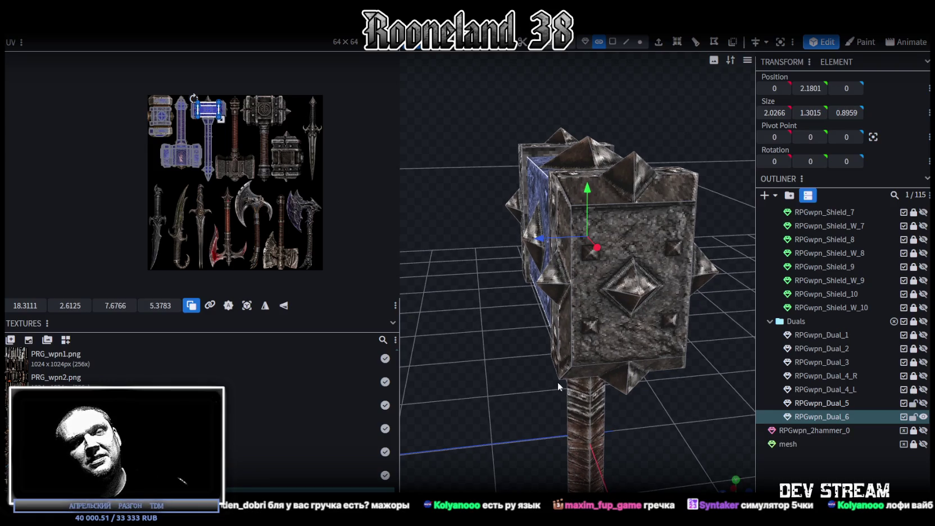
{"action": "scroll", "coordinate": [554, 381], "scroll_direction": "down", "scroll_amount": 2}
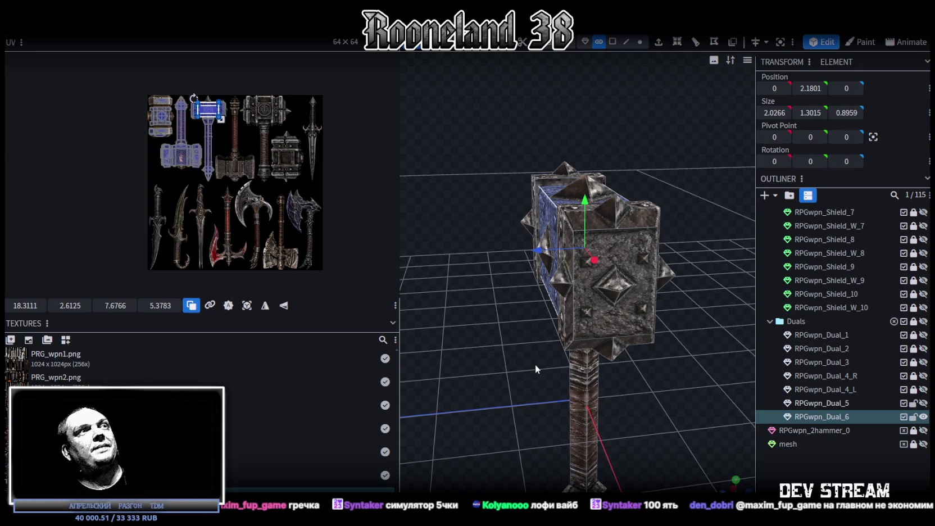
{"action": "scroll", "coordinate": [239, 148], "scroll_direction": "up", "scroll_amount": 2}
{"action": "scroll", "coordinate": [248, 159], "scroll_direction": "up", "scroll_amount": 2}
{"action": "scroll", "coordinate": [224, 181], "scroll_direction": "up", "scroll_amount": 2}
{"action": "scroll", "coordinate": [203, 187], "scroll_direction": "down", "scroll_amount": 1}
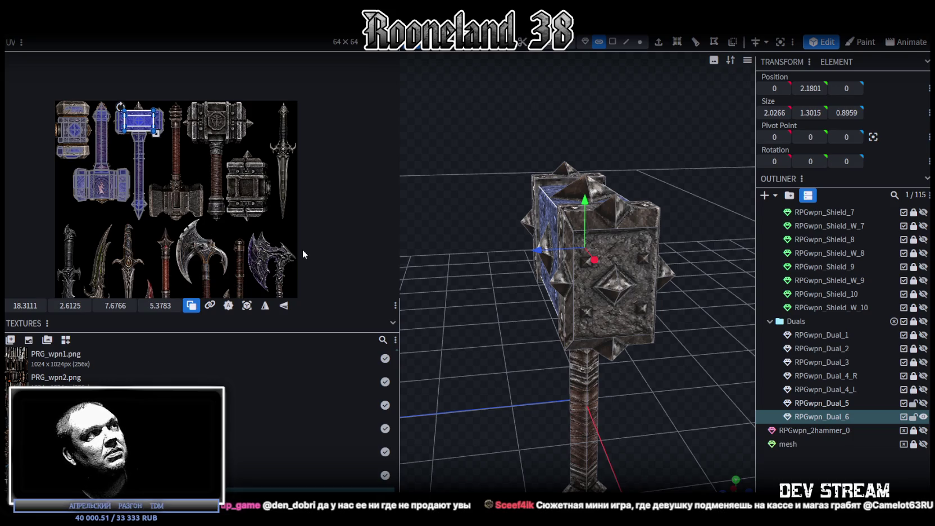
{"action": "scroll", "coordinate": [254, 198], "scroll_direction": "down", "scroll_amount": 2}
{"action": "scroll", "coordinate": [253, 198], "scroll_direction": "down", "scroll_amount": 1}
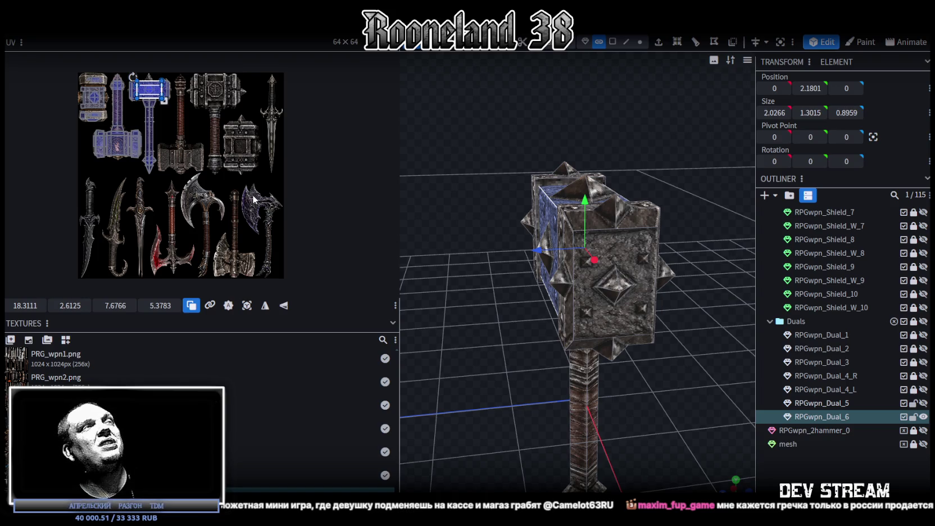
{"action": "mouse_move", "coordinate": [652, 348]}
{"action": "left_mouse_down"}
{"action": "mouse_move", "coordinate": [607, 392]}
{"action": "mouse_move", "coordinate": [646, 396]}
{"action": "left_mouse_up"}
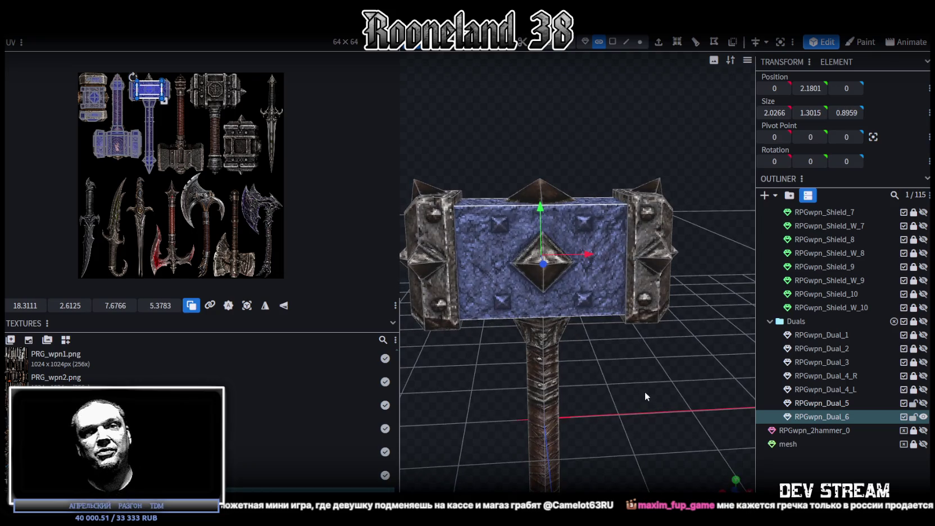
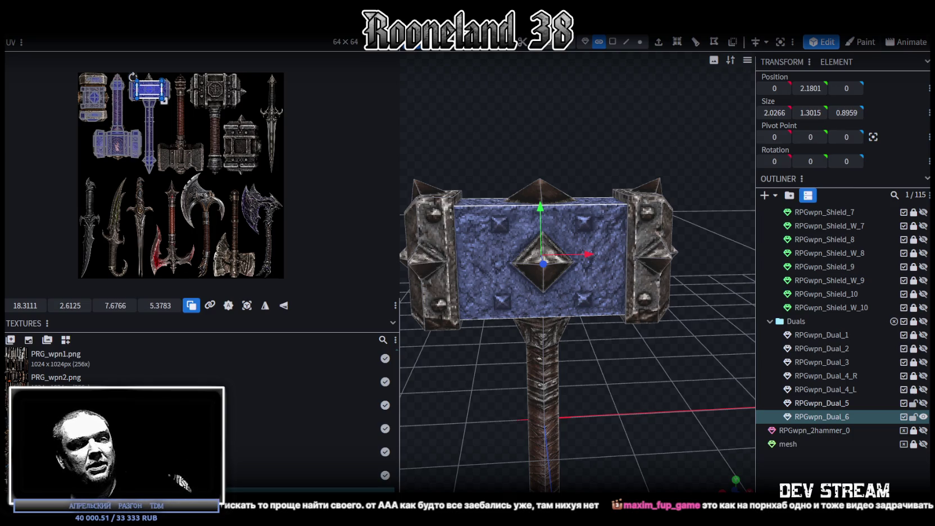
Switch from the Blockbench hammer model to the Steam game library window.
{"action": "key", "text": "alt+Tab"}
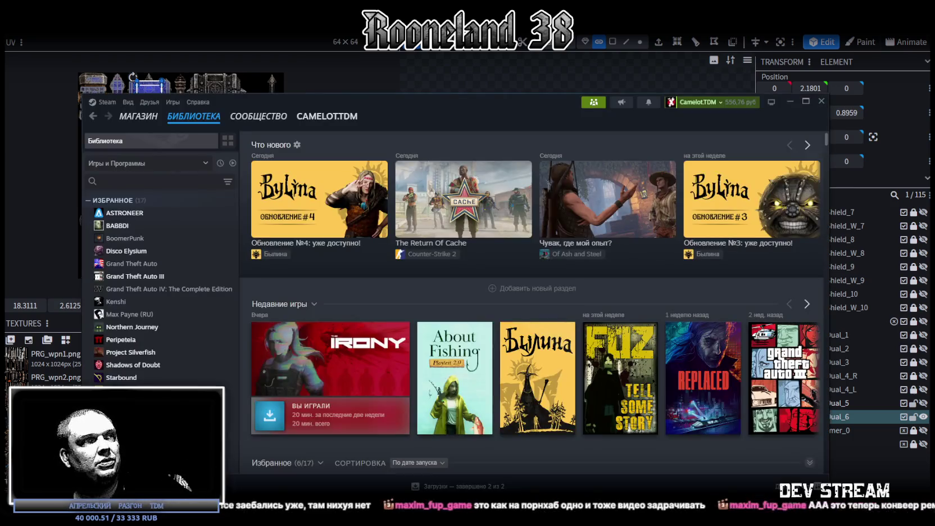
Search the Steam store for 'swordhe' and open the Sword Hero game page.
{"action": "left_click", "coordinate": [138, 116]}
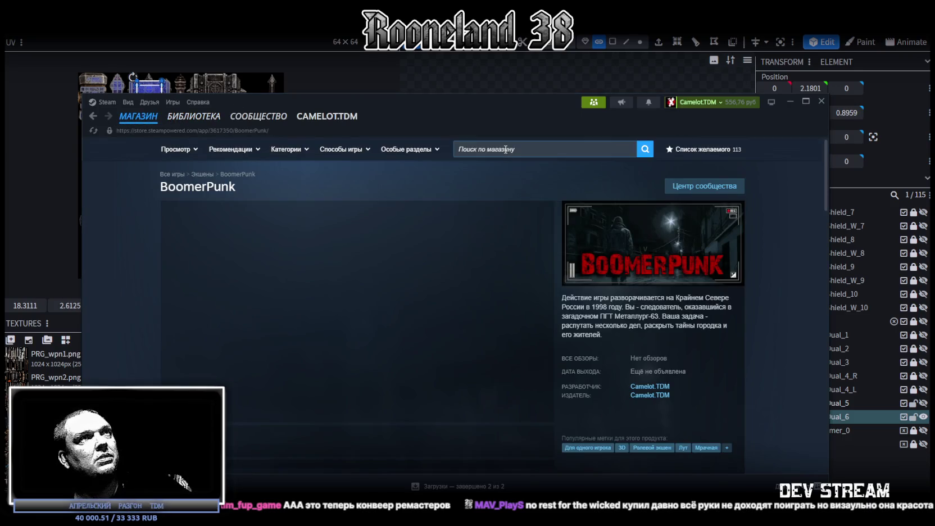
{"action": "left_click", "coordinate": [506, 149]}
{"action": "type", "text": "swordhe"}
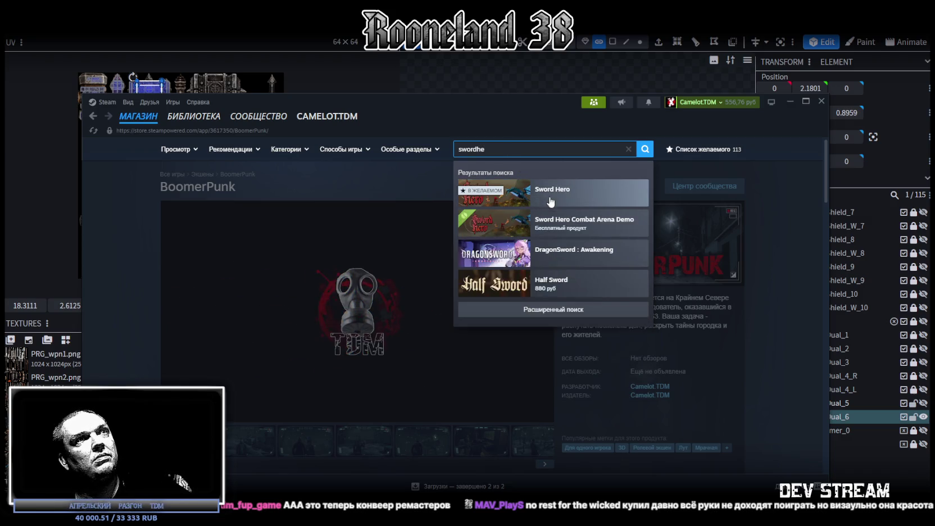
{"action": "left_click", "coordinate": [557, 198]}
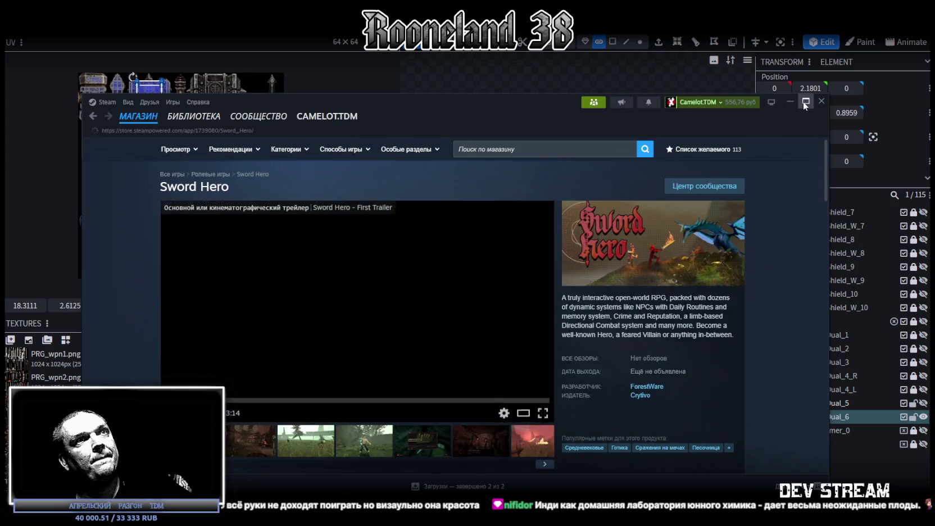
Maximize Steam, watch the Sword Hero trailer fullscreen with sound on, then exit fullscreen.
{"action": "left_click", "coordinate": [804, 101]}
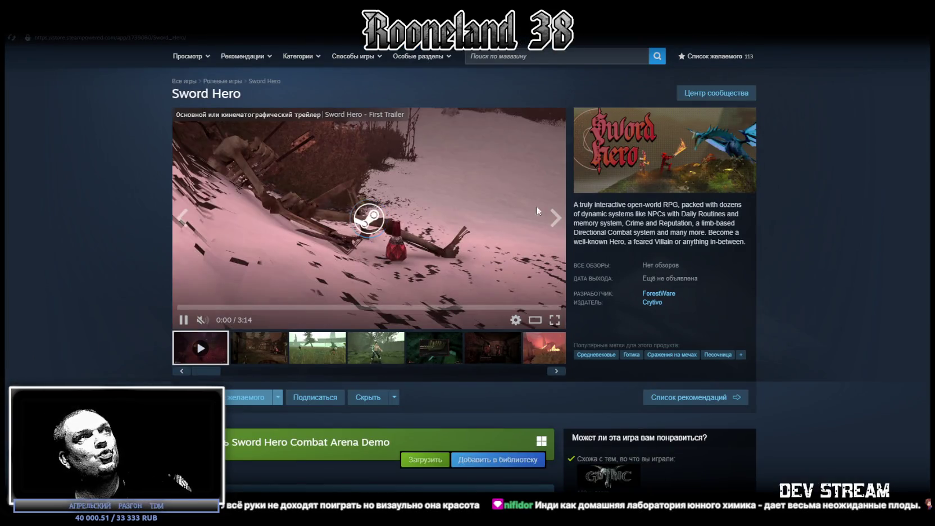
{"action": "left_click", "coordinate": [228, 321]}
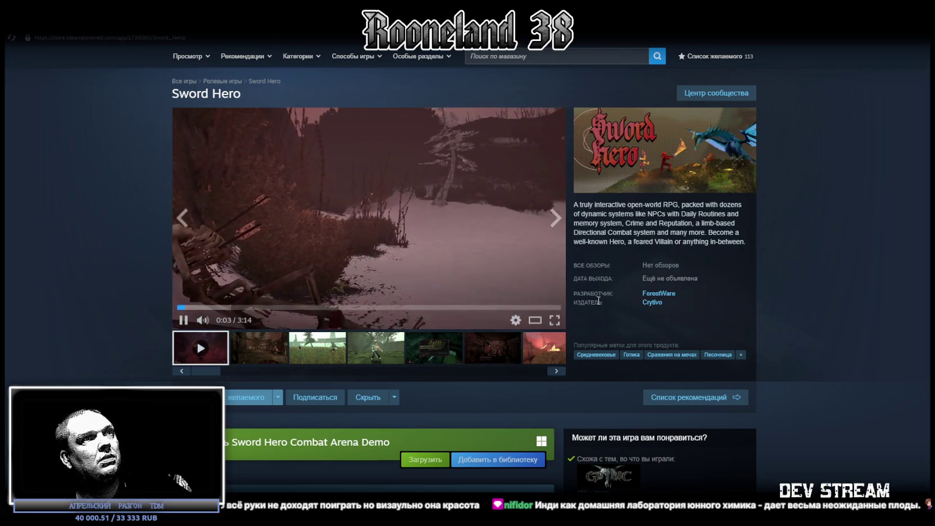
{"action": "left_click", "coordinate": [555, 320]}
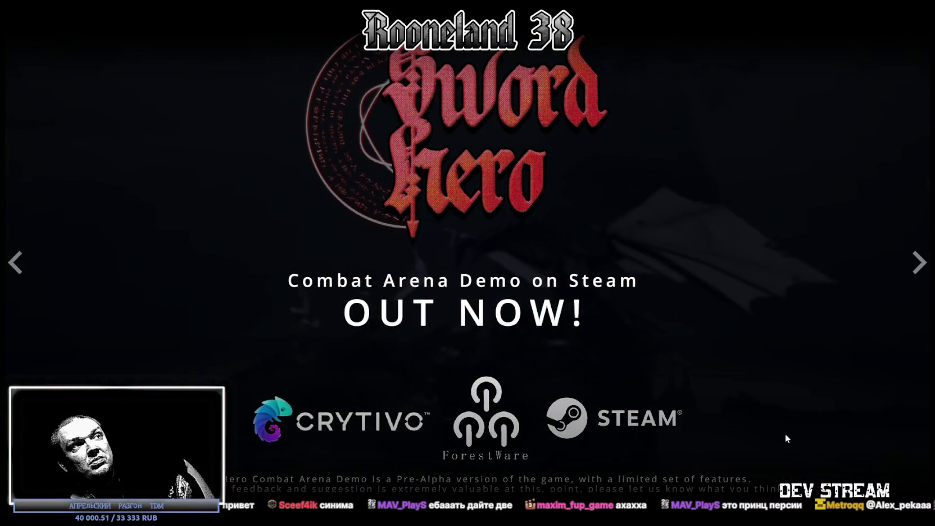
{"action": "key", "text": "Escape"}
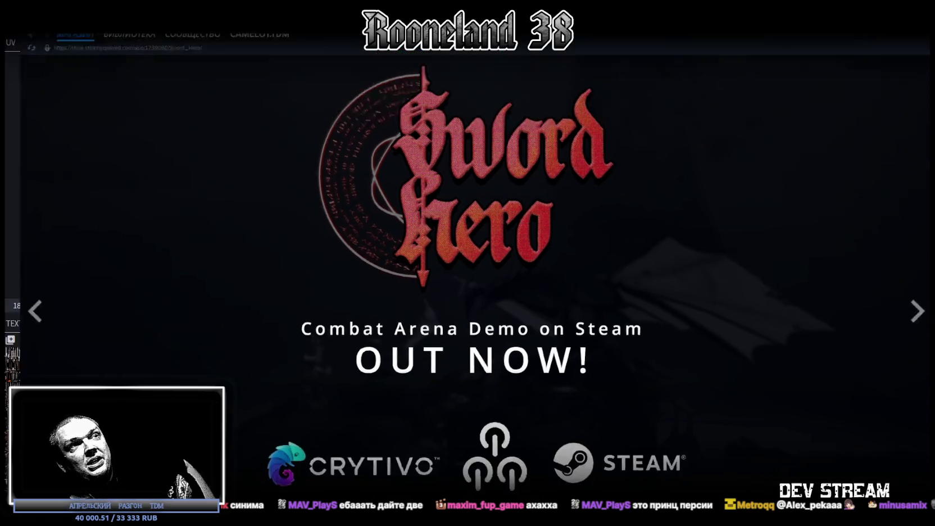
Copy the Sword Hero store page address, then switch back to Blockbench.
{"action": "scroll", "coordinate": [807, 410], "scroll_direction": "down", "scroll_amount": 2}
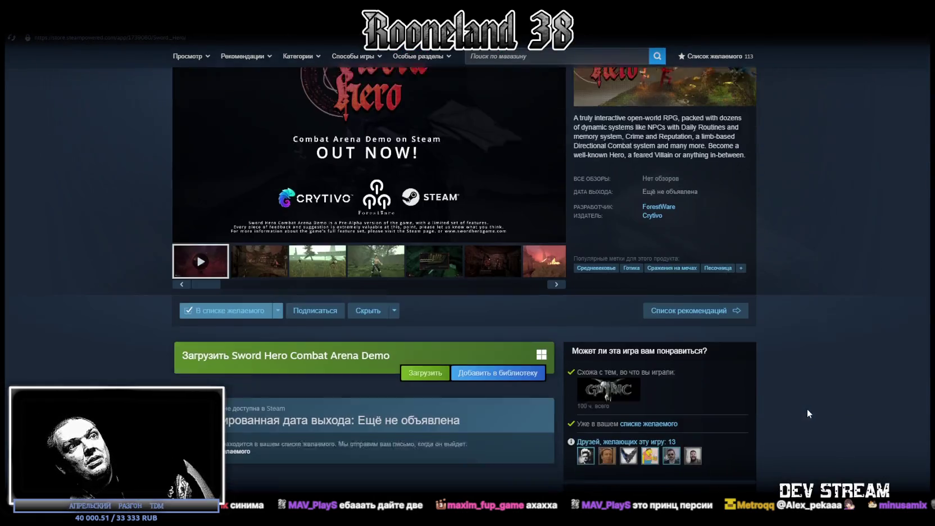
{"action": "scroll", "coordinate": [807, 408], "scroll_direction": "up", "scroll_amount": 2}
{"action": "left_click", "coordinate": [152, 40]}
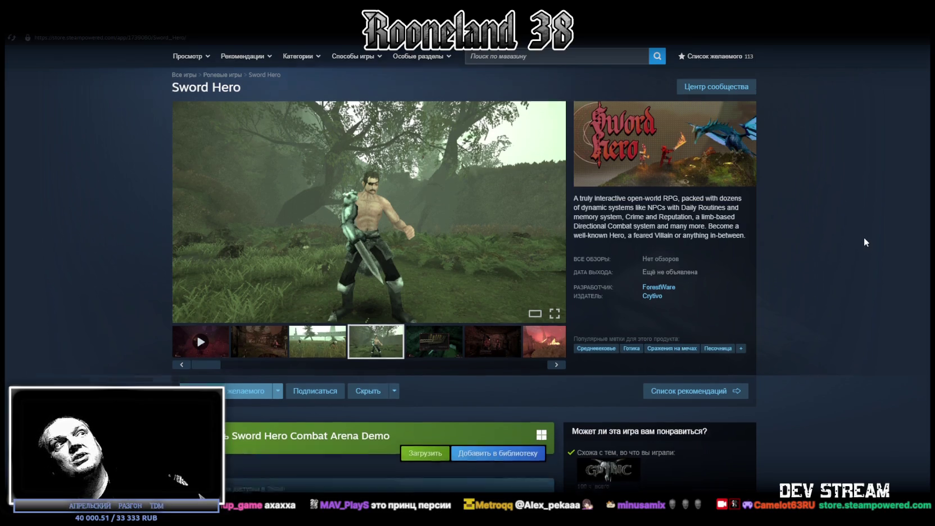
{"action": "scroll", "coordinate": [864, 237], "scroll_direction": "down", "scroll_amount": 2}
{"action": "scroll", "coordinate": [477, 197], "scroll_direction": "up", "scroll_amount": 1}
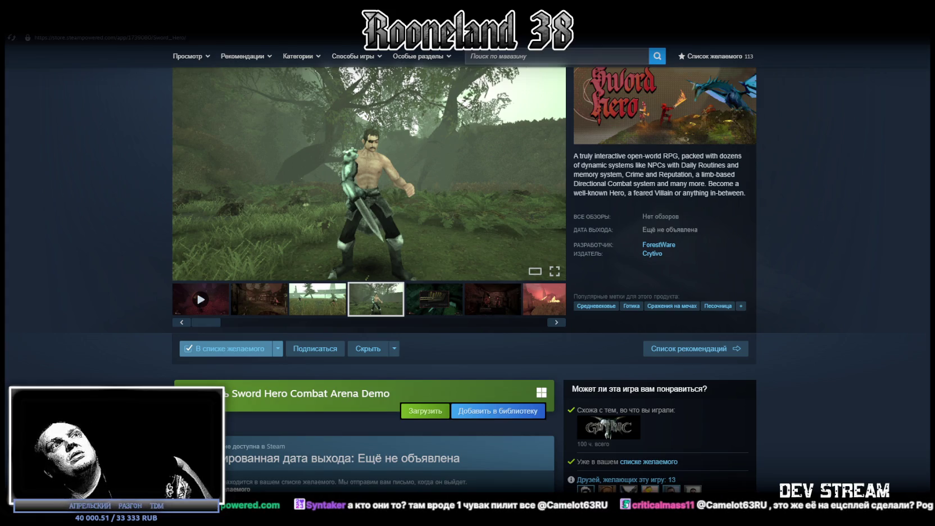
{"action": "key", "text": "alt+Tab"}
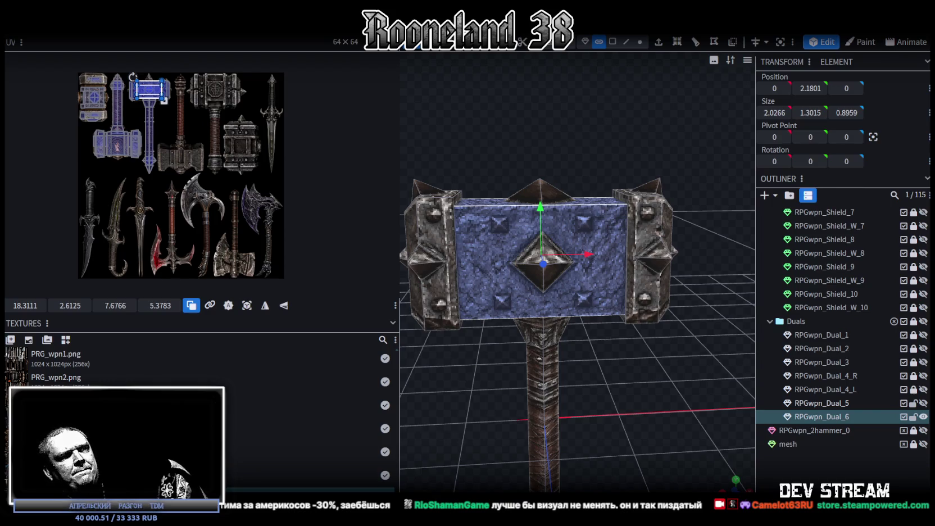
{"action": "key", "text": "alt+Tab"}
{"action": "scroll", "coordinate": [445, 257], "scroll_direction": "down", "scroll_amount": 2}
{"action": "scroll", "coordinate": [444, 256], "scroll_direction": "down", "scroll_amount": 3}
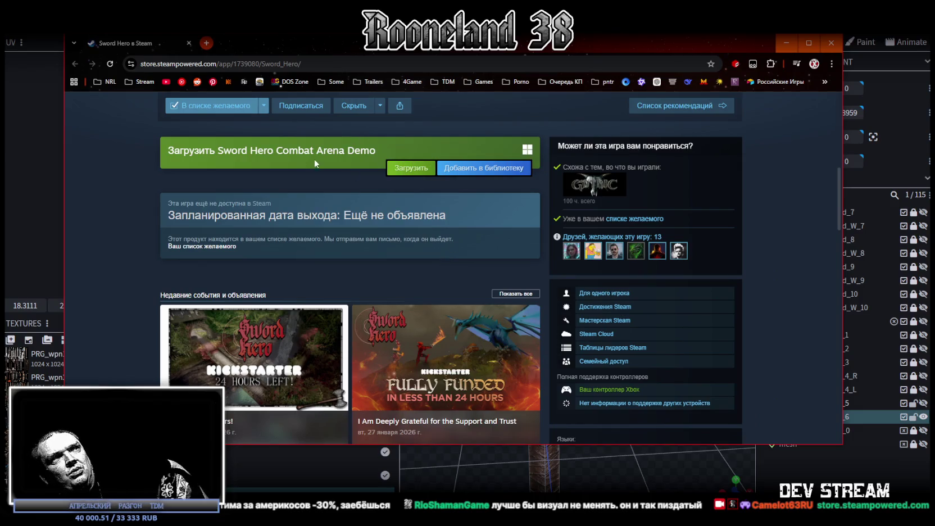
{"action": "left_click_drag", "start_coordinate": [314, 150], "coordinate": [341, 145]}
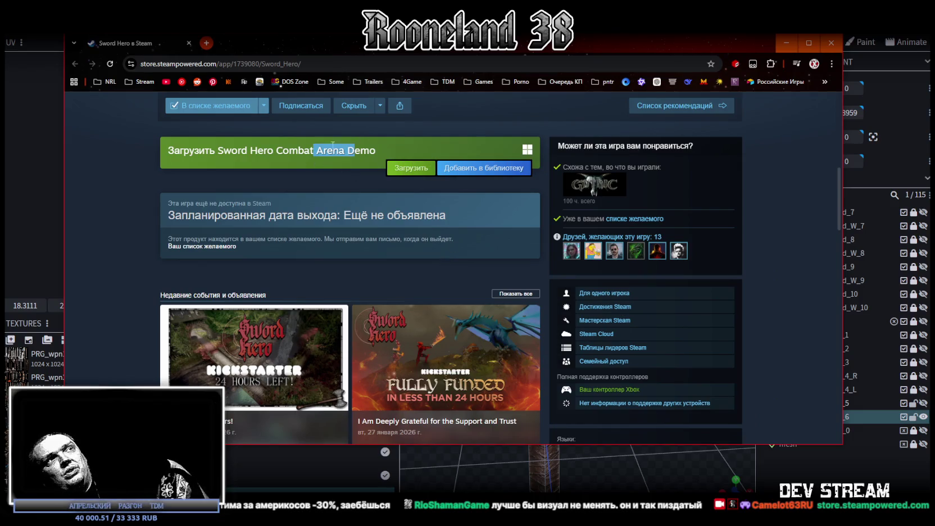
{"action": "scroll", "coordinate": [341, 146], "scroll_direction": "up", "scroll_amount": 5}
{"action": "scroll", "coordinate": [315, 182], "scroll_direction": "up", "scroll_amount": 2}
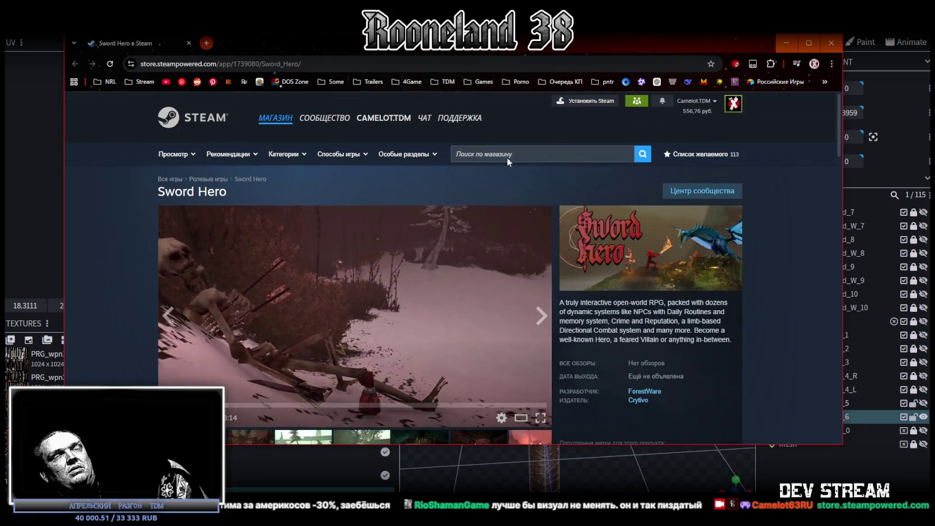
{"action": "key", "text": "alt+Tab"}
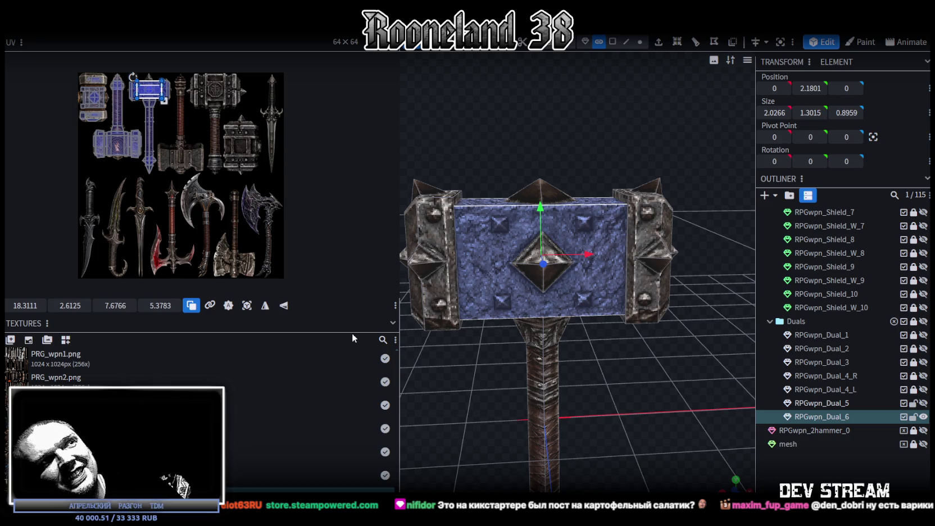
Inspect the hammer head from several angles and save the model as RPGweapon.bbmodel.
{"action": "scroll", "coordinate": [666, 233], "scroll_direction": "up", "scroll_amount": 3}
{"action": "left_click_drag", "start_coordinate": [636, 384], "coordinate": [380, 358]}
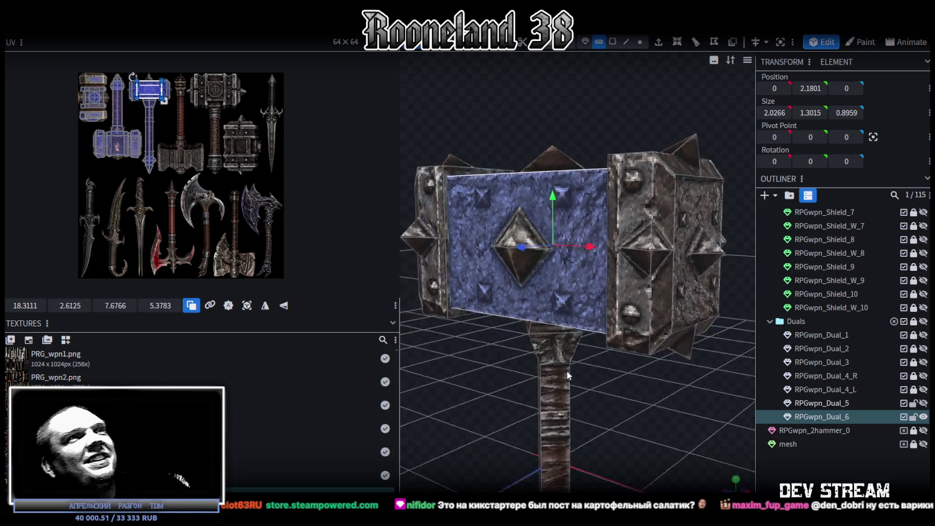
{"action": "scroll", "coordinate": [645, 337], "scroll_direction": "down", "scroll_amount": 3}
{"action": "scroll", "coordinate": [640, 248], "scroll_direction": "down", "scroll_amount": 2}
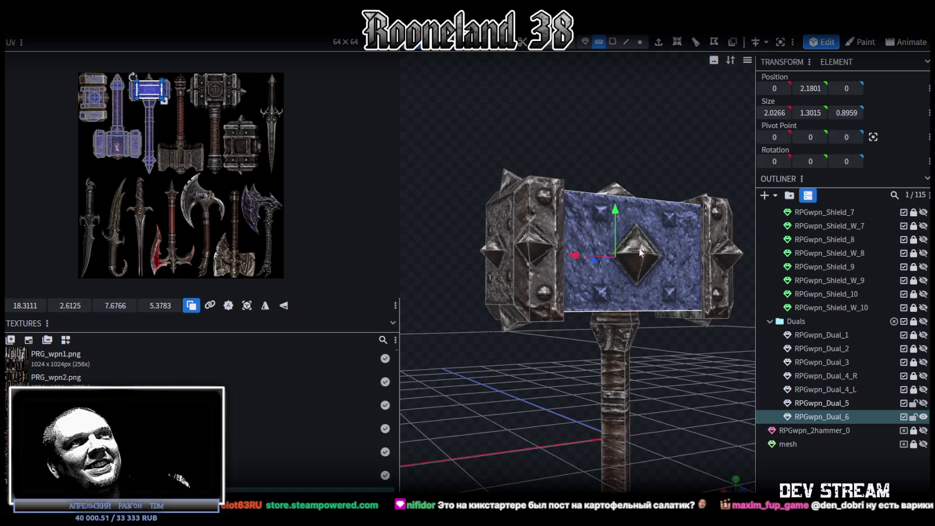
{"action": "left_click", "coordinate": [639, 248]}
{"action": "mouse_move", "coordinate": [640, 247]}
{"action": "left_mouse_down"}
{"action": "mouse_move", "coordinate": [600, 219]}
{"action": "mouse_move", "coordinate": [512, 284]}
{"action": "left_mouse_up"}
{"action": "key", "text": "ctrl+s"}
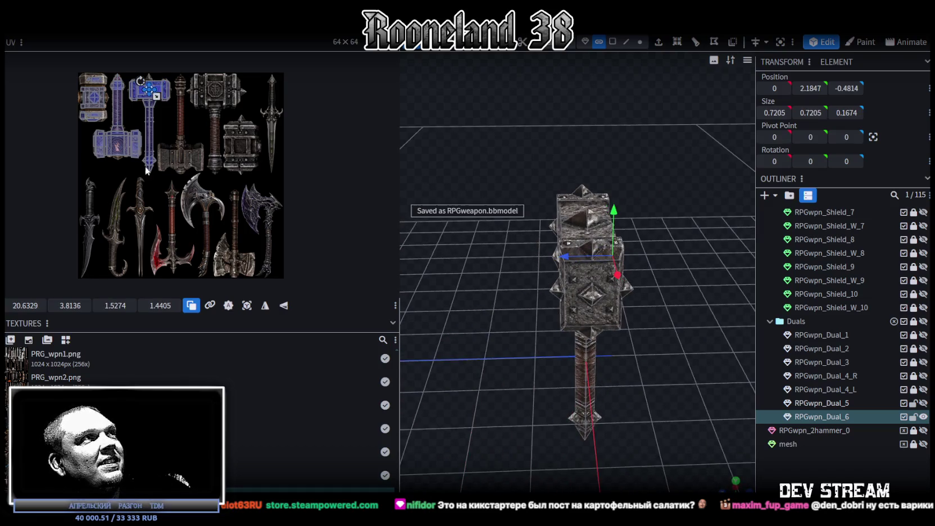
Duplicate RPGwpn_Dual_6 into RPGwpn_Dual_7 and hide the original in the viewport.
{"action": "left_click_drag", "start_coordinate": [518, 385], "coordinate": [675, 394]}
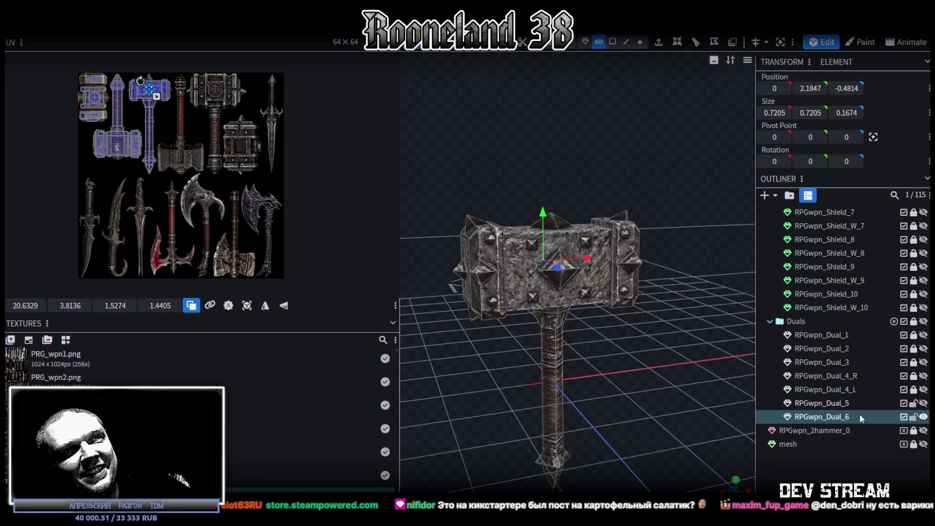
{"action": "left_click", "coordinate": [822, 417]}
{"action": "key", "text": "ctrl+d"}
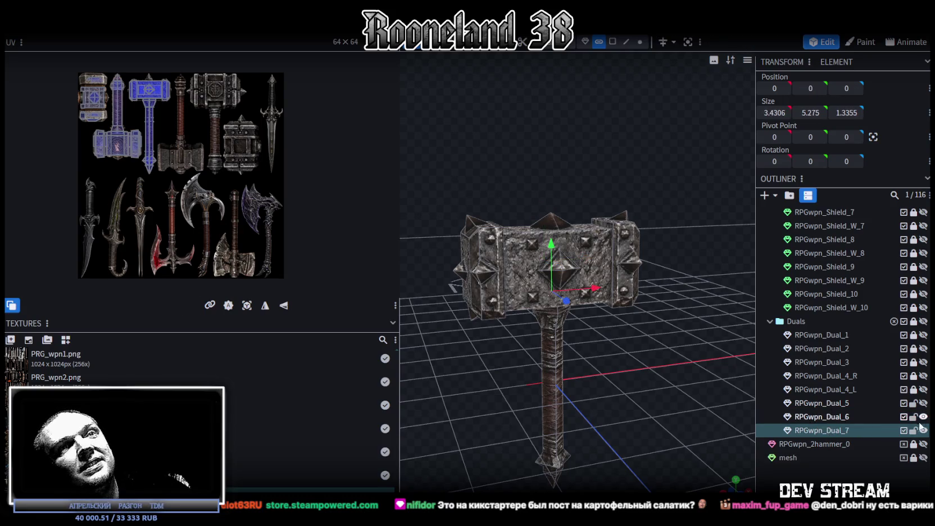
{"action": "left_click", "coordinate": [924, 417]}
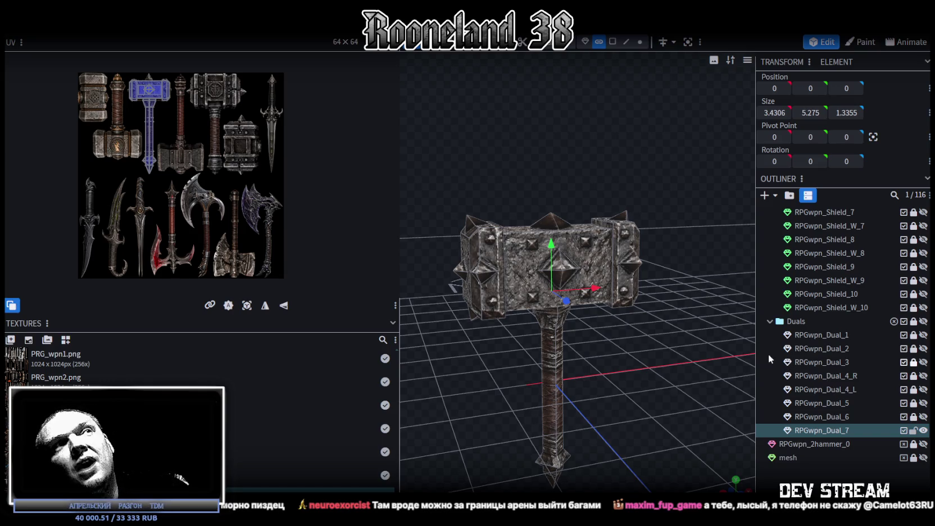
Select the hammer head's blocks from an elevated front-left view with a wider 3D viewport.
{"action": "scroll", "coordinate": [649, 263], "scroll_direction": "up", "scroll_amount": 3}
{"action": "left_click", "coordinate": [646, 264]}
{"action": "mouse_move", "coordinate": [688, 398]}
{"action": "left_mouse_down"}
{"action": "mouse_move", "coordinate": [610, 387]}
{"action": "mouse_move", "coordinate": [548, 264]}
{"action": "mouse_move", "coordinate": [622, 229]}
{"action": "mouse_move", "coordinate": [712, 162]}
{"action": "mouse_move", "coordinate": [503, 126]}
{"action": "mouse_move", "coordinate": [691, 369]}
{"action": "mouse_move", "coordinate": [620, 336]}
{"action": "left_mouse_up"}
{"action": "left_click", "coordinate": [508, 261]}
{"action": "scroll", "coordinate": [634, 342], "scroll_direction": "up", "scroll_amount": 2}
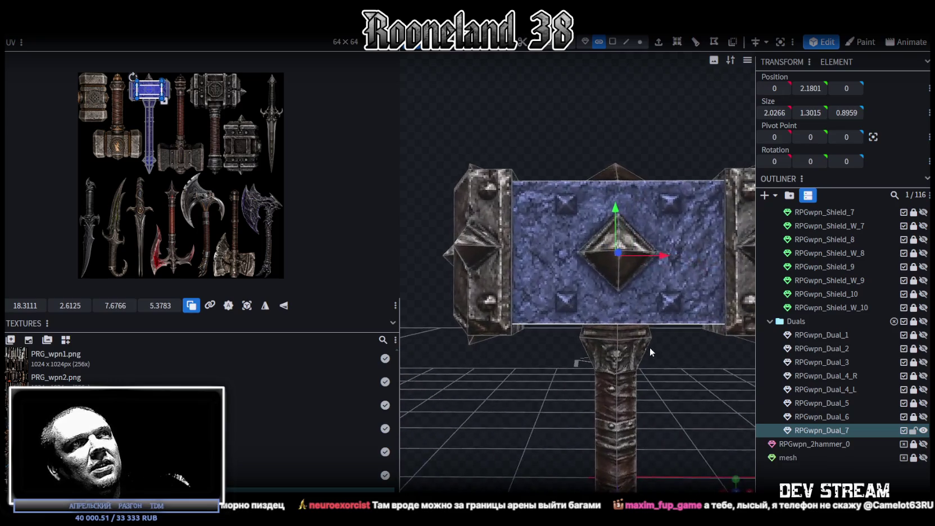
{"action": "mouse_move", "coordinate": [684, 398]}
{"action": "left_mouse_down"}
{"action": "mouse_move", "coordinate": [653, 355]}
{"action": "mouse_move", "coordinate": [624, 398]}
{"action": "mouse_move", "coordinate": [678, 427]}
{"action": "mouse_move", "coordinate": [569, 338]}
{"action": "left_mouse_up"}
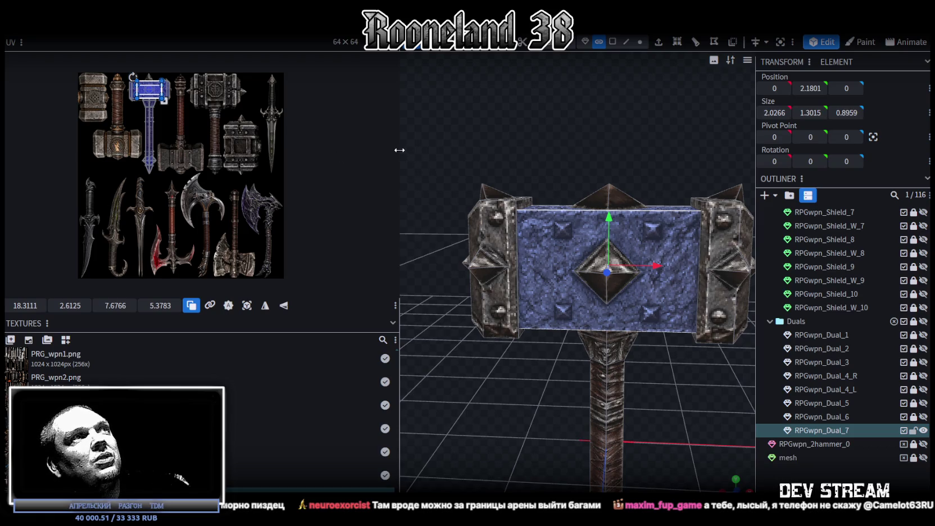
{"action": "left_click_drag", "start_coordinate": [399, 150], "coordinate": [205, 143]}
Select the hammer head's end block, then its mirrored end block on the opposite side.
{"action": "mouse_move", "coordinate": [285, 132]}
{"action": "left_mouse_down"}
{"action": "mouse_move", "coordinate": [352, 167]}
{"action": "mouse_move", "coordinate": [431, 180]}
{"action": "left_mouse_up"}
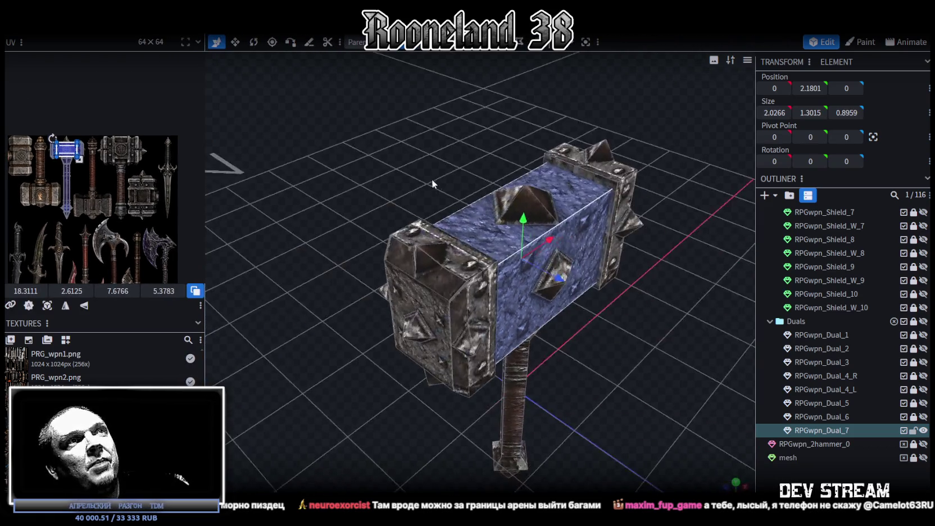
{"action": "left_click", "coordinate": [590, 174]}
{"action": "mouse_move", "coordinate": [596, 177]}
{"action": "left_mouse_down"}
{"action": "mouse_move", "coordinate": [557, 380]}
{"action": "mouse_move", "coordinate": [530, 365]}
{"action": "mouse_move", "coordinate": [398, 348]}
{"action": "mouse_move", "coordinate": [398, 340]}
{"action": "mouse_move", "coordinate": [581, 349]}
{"action": "mouse_move", "coordinate": [575, 331]}
{"action": "mouse_move", "coordinate": [578, 344]}
{"action": "left_mouse_up"}
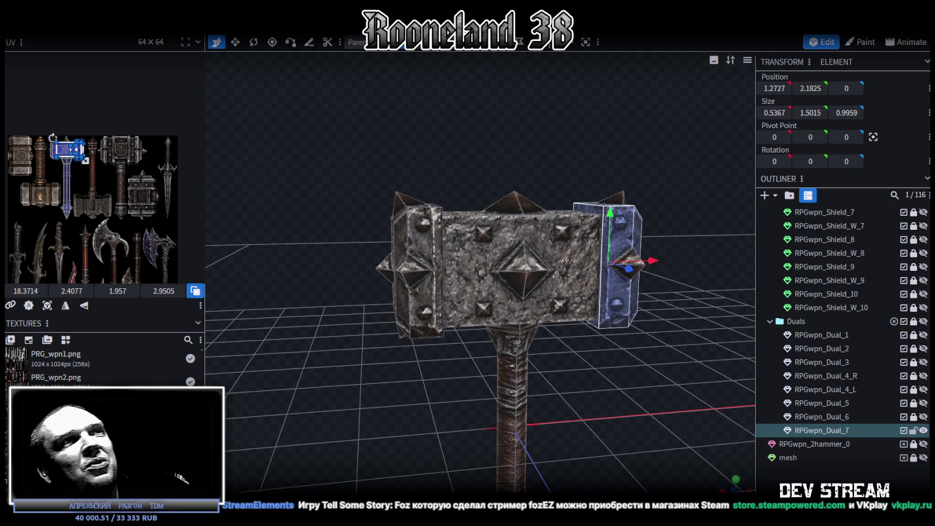
{"action": "mouse_move", "coordinate": [546, 388]}
{"action": "left_mouse_down"}
{"action": "mouse_move", "coordinate": [733, 391]}
{"action": "mouse_move", "coordinate": [703, 369]}
{"action": "mouse_move", "coordinate": [607, 340]}
{"action": "mouse_move", "coordinate": [681, 364]}
{"action": "mouse_move", "coordinate": [695, 342]}
{"action": "left_mouse_up"}
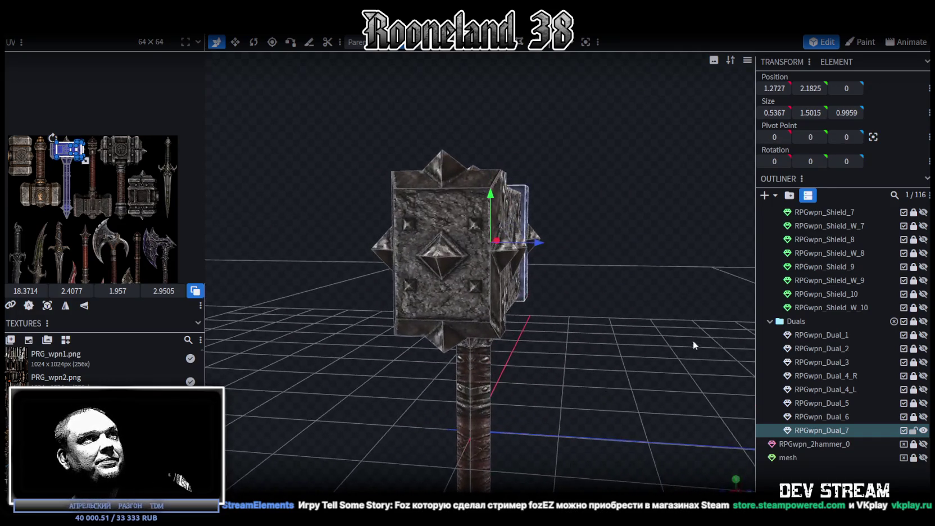
{"action": "left_click", "coordinate": [447, 217]}
{"action": "mouse_move", "coordinate": [643, 270]}
{"action": "left_mouse_down"}
{"action": "mouse_move", "coordinate": [490, 325]}
{"action": "mouse_move", "coordinate": [530, 307]}
{"action": "left_mouse_up"}
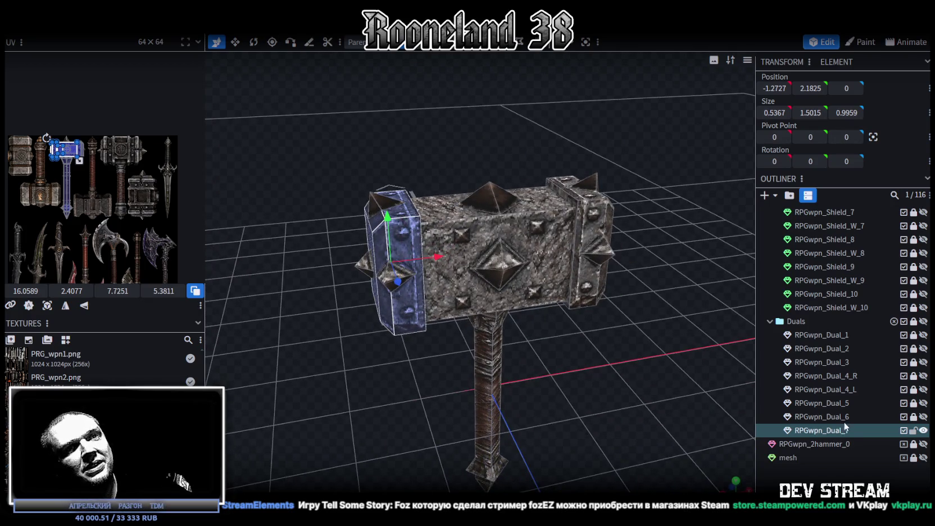
{"action": "key", "text": "ctrl+v"}
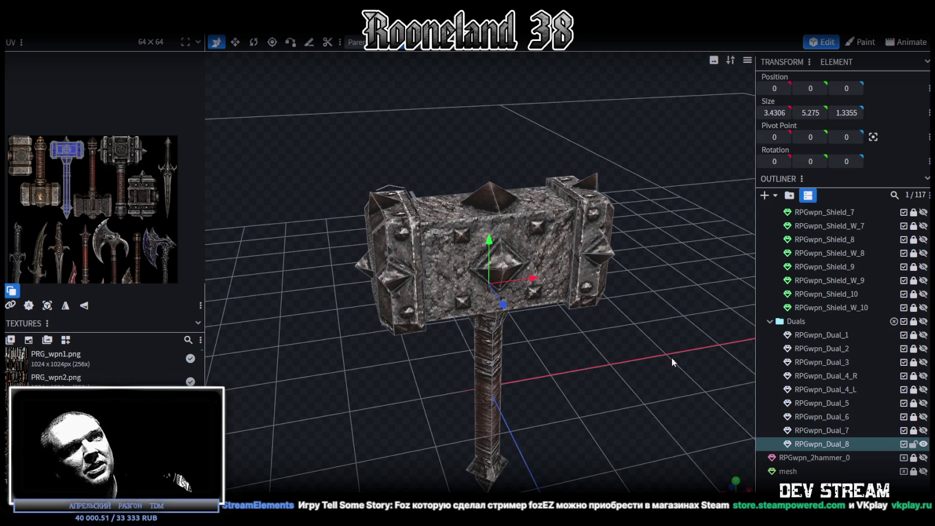
{"action": "left_click", "coordinate": [923, 445]}
{"action": "left_click", "coordinate": [924, 445]}
{"action": "left_click", "coordinate": [923, 445]}
{"action": "left_click", "coordinate": [923, 431]}
{"action": "left_click", "coordinate": [923, 430]}
{"action": "left_click", "coordinate": [925, 444]}
{"action": "left_click", "coordinate": [924, 445]}
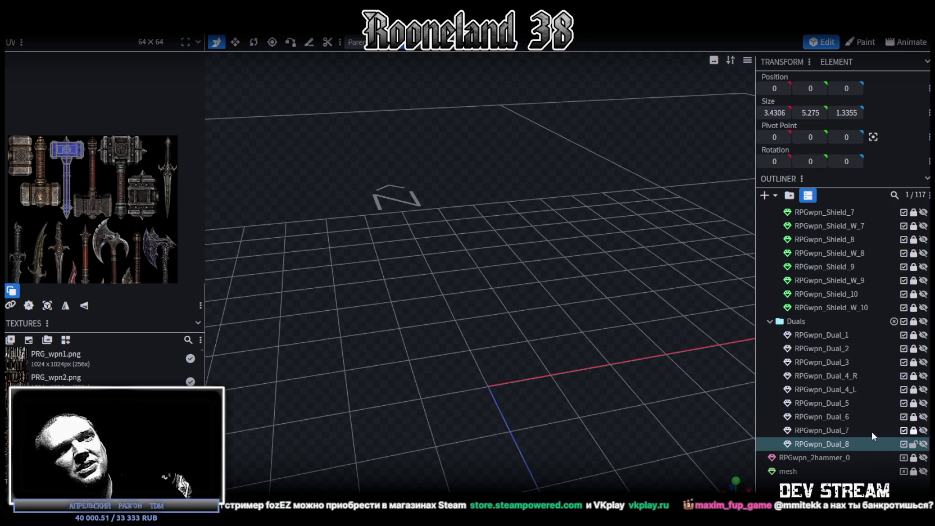
{"action": "left_click", "coordinate": [924, 403]}
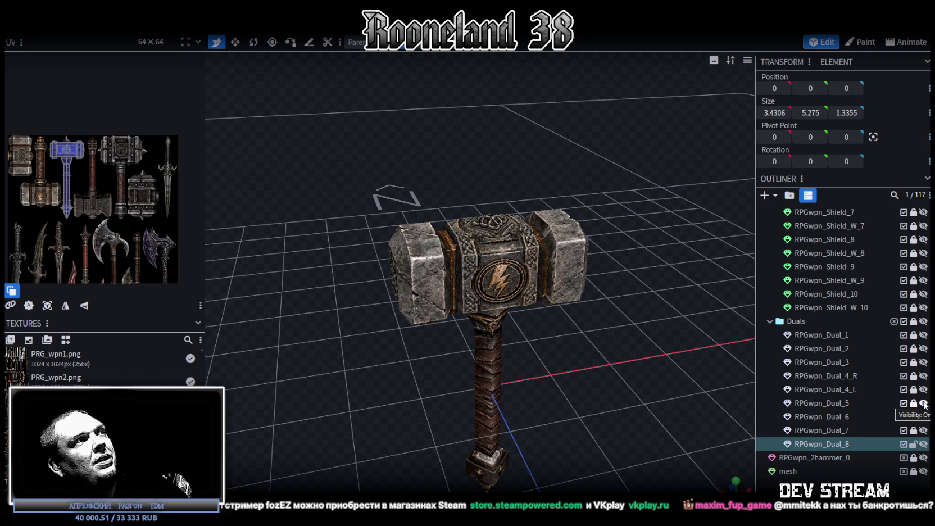
{"action": "left_click", "coordinate": [924, 403]}
{"action": "left_click", "coordinate": [924, 390]}
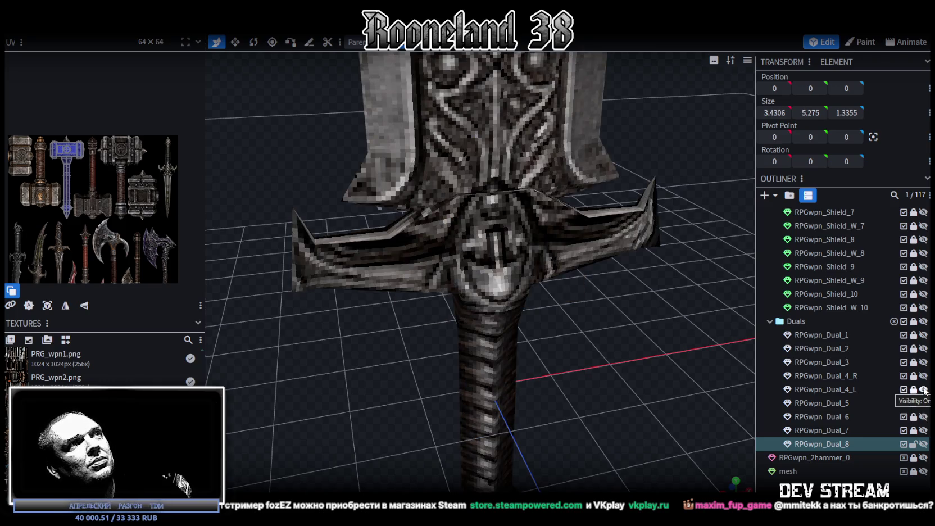
{"action": "scroll", "coordinate": [474, 306], "scroll_direction": "down", "scroll_amount": 3}
{"action": "scroll", "coordinate": [475, 306], "scroll_direction": "down", "scroll_amount": 5}
{"action": "scroll", "coordinate": [539, 348], "scroll_direction": "down", "scroll_amount": 3}
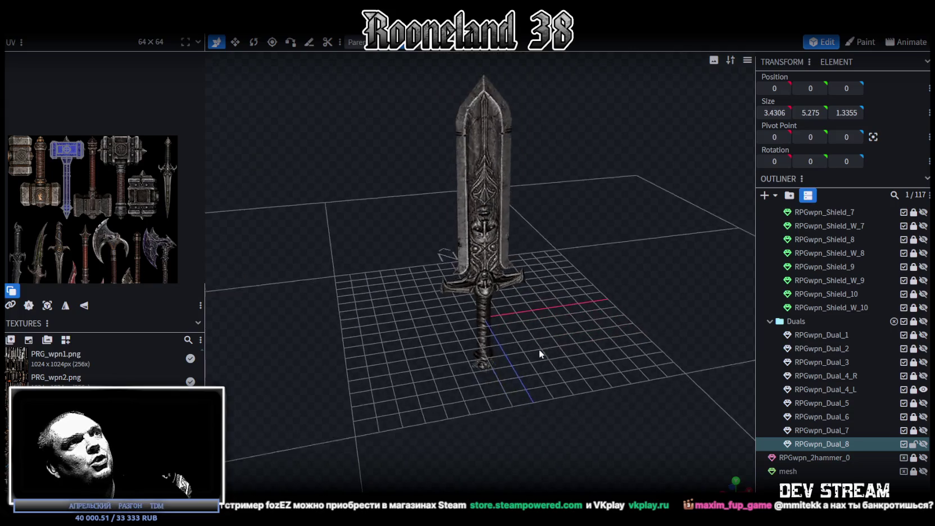
{"action": "left_click", "coordinate": [923, 403]}
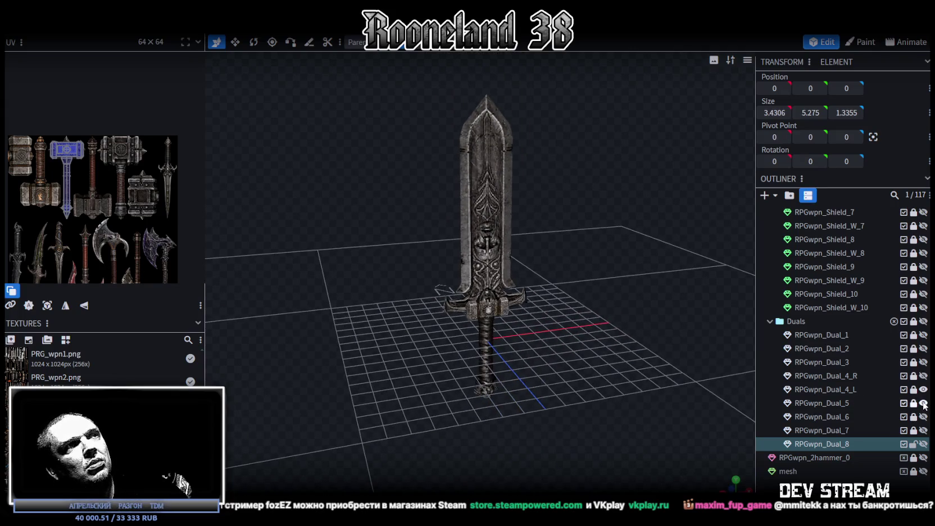
{"action": "scroll", "coordinate": [555, 380], "scroll_direction": "up", "scroll_amount": 3}
{"action": "mouse_move", "coordinate": [555, 379]}
{"action": "left_mouse_down"}
{"action": "mouse_move", "coordinate": [535, 341]}
{"action": "mouse_move", "coordinate": [504, 353]}
{"action": "mouse_move", "coordinate": [493, 374]}
{"action": "mouse_move", "coordinate": [546, 382]}
{"action": "mouse_move", "coordinate": [556, 396]}
{"action": "mouse_move", "coordinate": [349, 423]}
{"action": "mouse_move", "coordinate": [490, 376]}
{"action": "left_mouse_up"}
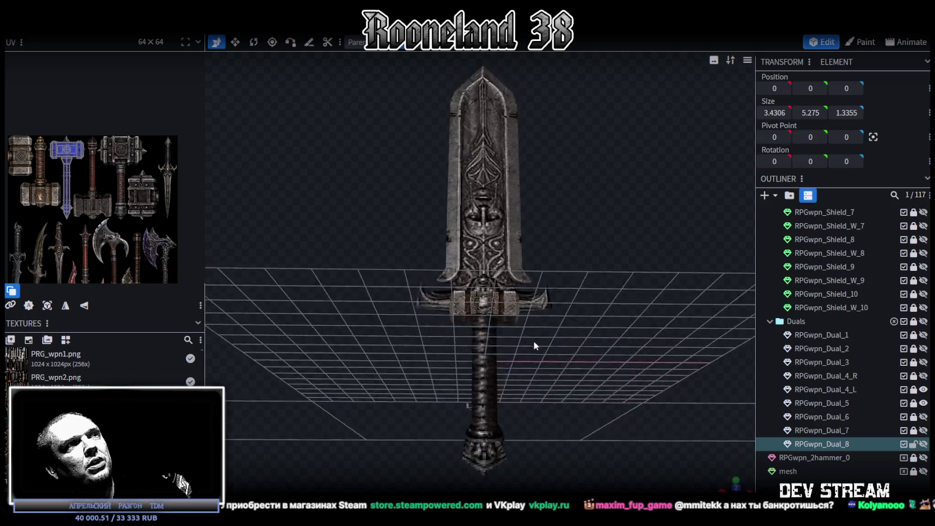
{"action": "scroll", "coordinate": [349, 422], "scroll_direction": "down", "scroll_amount": 3}
{"action": "scroll", "coordinate": [583, 375], "scroll_direction": "up", "scroll_amount": 3}
{"action": "scroll", "coordinate": [577, 361], "scroll_direction": "up", "scroll_amount": 2}
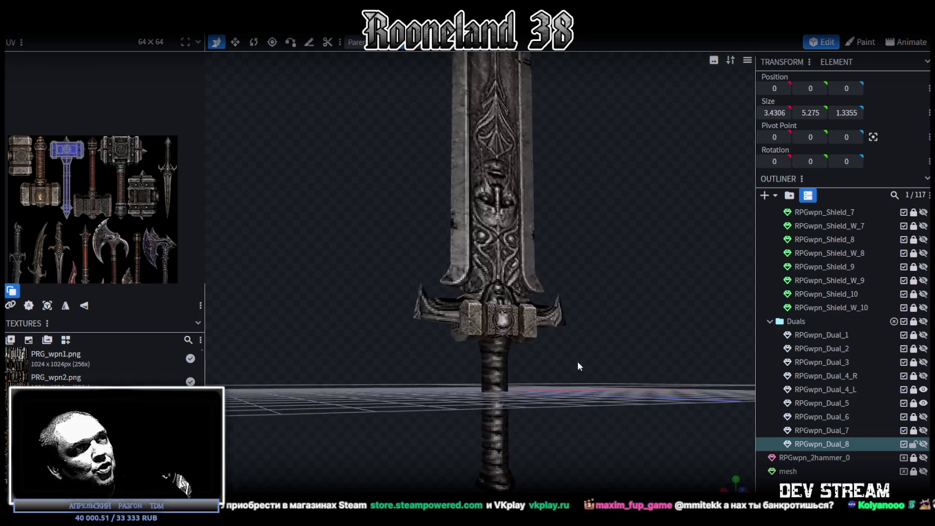
{"action": "scroll", "coordinate": [542, 361], "scroll_direction": "up", "scroll_amount": 2}
{"action": "mouse_move", "coordinate": [542, 362]}
{"action": "left_mouse_down"}
{"action": "mouse_move", "coordinate": [530, 375]}
{"action": "mouse_move", "coordinate": [511, 335]}
{"action": "mouse_move", "coordinate": [521, 337]}
{"action": "mouse_move", "coordinate": [411, 368]}
{"action": "mouse_move", "coordinate": [389, 344]}
{"action": "mouse_move", "coordinate": [397, 330]}
{"action": "mouse_move", "coordinate": [532, 345]}
{"action": "mouse_move", "coordinate": [569, 330]}
{"action": "mouse_move", "coordinate": [590, 304]}
{"action": "mouse_move", "coordinate": [565, 332]}
{"action": "mouse_move", "coordinate": [540, 333]}
{"action": "left_mouse_up"}
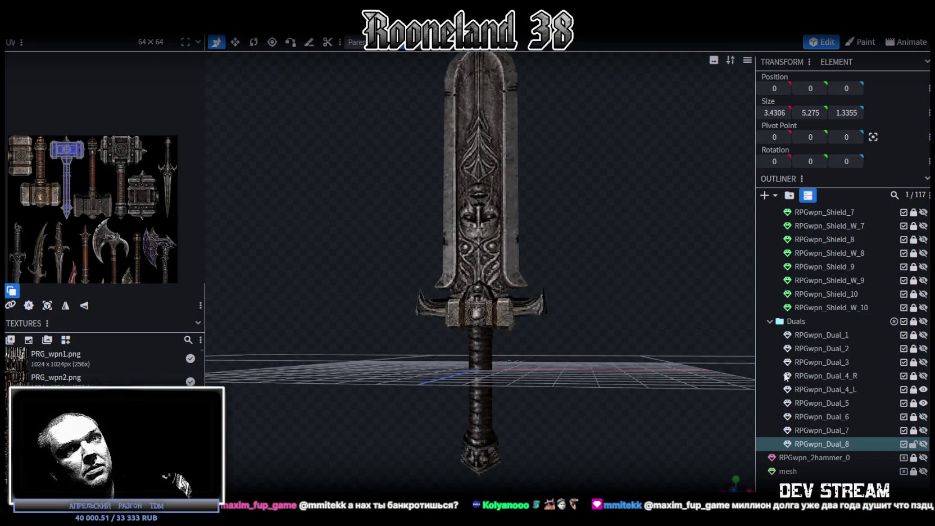
{"action": "mouse_move", "coordinate": [515, 225]}
{"action": "left_mouse_down"}
{"action": "mouse_move", "coordinate": [589, 318]}
{"action": "mouse_move", "coordinate": [358, 318]}
{"action": "mouse_move", "coordinate": [555, 319]}
{"action": "left_mouse_up"}
{"action": "scroll", "coordinate": [555, 319], "scroll_direction": "down", "scroll_amount": 5}
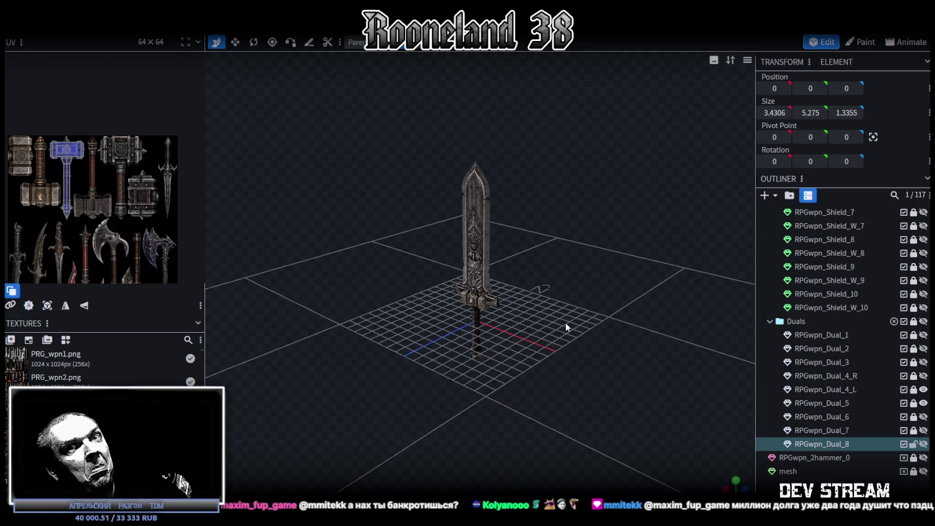
{"action": "scroll", "coordinate": [566, 324], "scroll_direction": "up", "scroll_amount": 1}
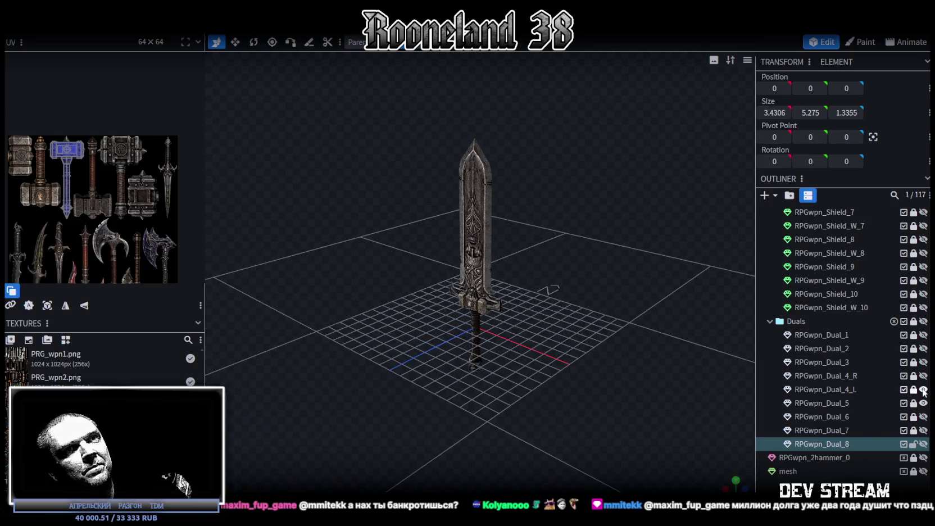
{"action": "left_click", "coordinate": [924, 389]}
{"action": "mouse_move", "coordinate": [568, 406]}
{"action": "left_mouse_down"}
{"action": "mouse_move", "coordinate": [546, 409]}
{"action": "mouse_move", "coordinate": [608, 348]}
{"action": "left_mouse_up"}
{"action": "scroll", "coordinate": [565, 326], "scroll_direction": "up", "scroll_amount": 5}
{"action": "scroll", "coordinate": [565, 331], "scroll_direction": "down", "scroll_amount": 3}
{"action": "mouse_move", "coordinate": [594, 327]}
{"action": "left_mouse_down"}
{"action": "mouse_move", "coordinate": [573, 334]}
{"action": "mouse_move", "coordinate": [645, 371]}
{"action": "left_mouse_up"}
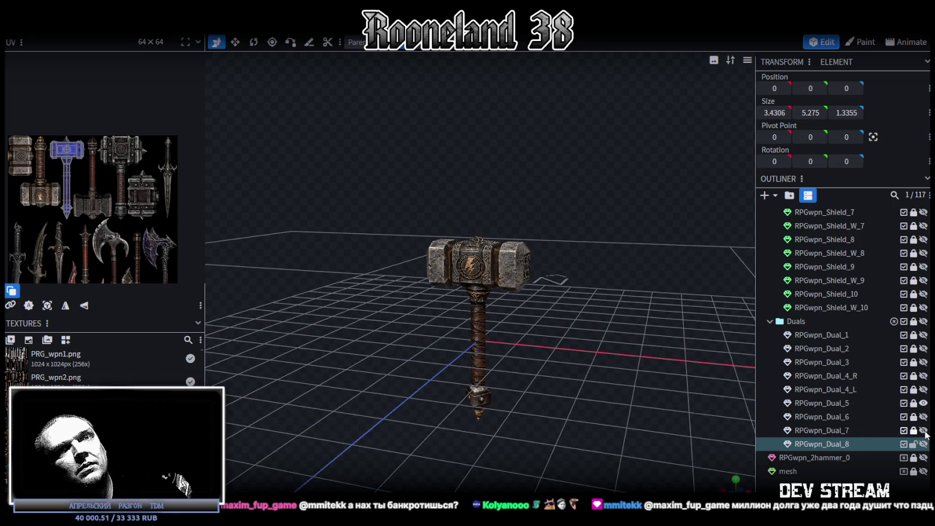
{"action": "left_click", "coordinate": [923, 404]}
{"action": "left_click", "coordinate": [924, 403]}
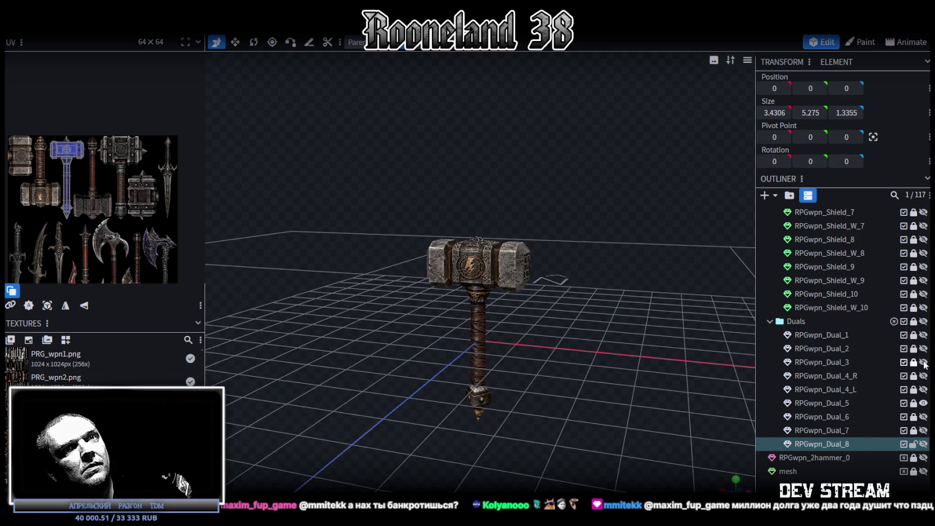
{"action": "left_click", "coordinate": [923, 362]}
{"action": "left_click", "coordinate": [924, 362]}
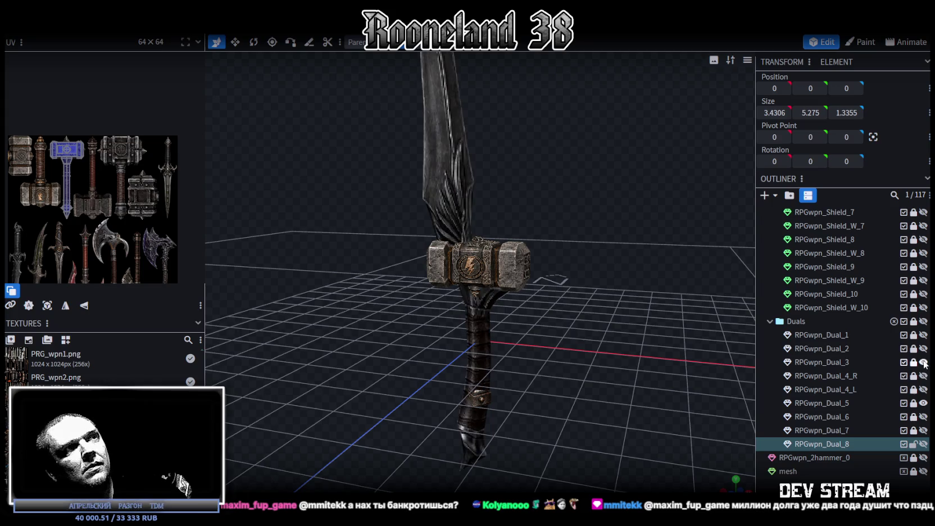
{"action": "left_click", "coordinate": [924, 362]}
{"action": "left_click", "coordinate": [924, 431]}
{"action": "left_click", "coordinate": [924, 430]}
{"action": "left_click", "coordinate": [924, 444]}
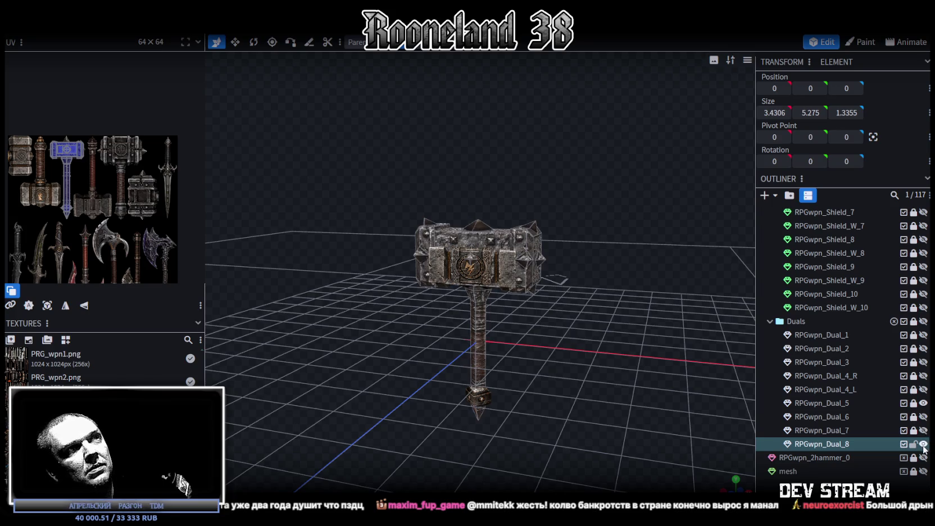
{"action": "left_click", "coordinate": [924, 443]}
{"action": "left_click", "coordinate": [924, 430]}
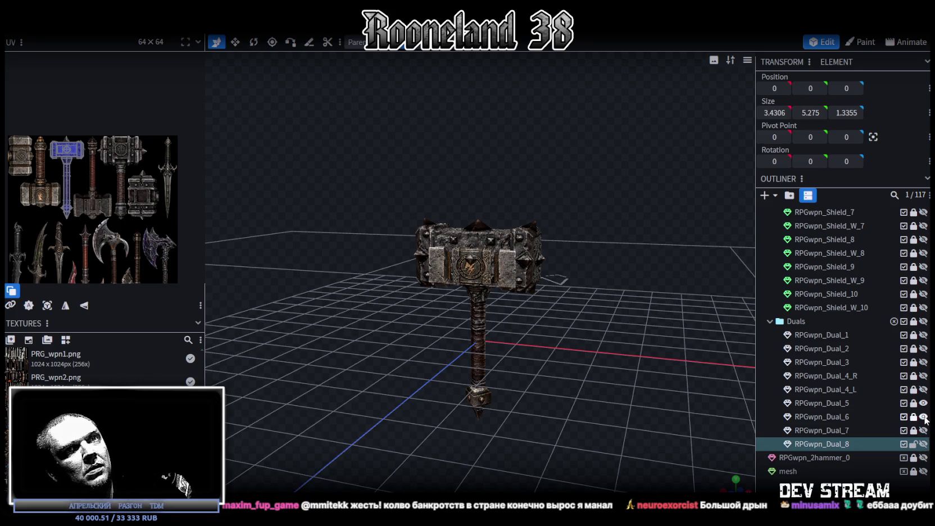
{"action": "left_click", "coordinate": [924, 430]}
{"action": "left_click", "coordinate": [924, 416]}
{"action": "left_click", "coordinate": [924, 403]}
{"action": "left_click", "coordinate": [923, 403]}
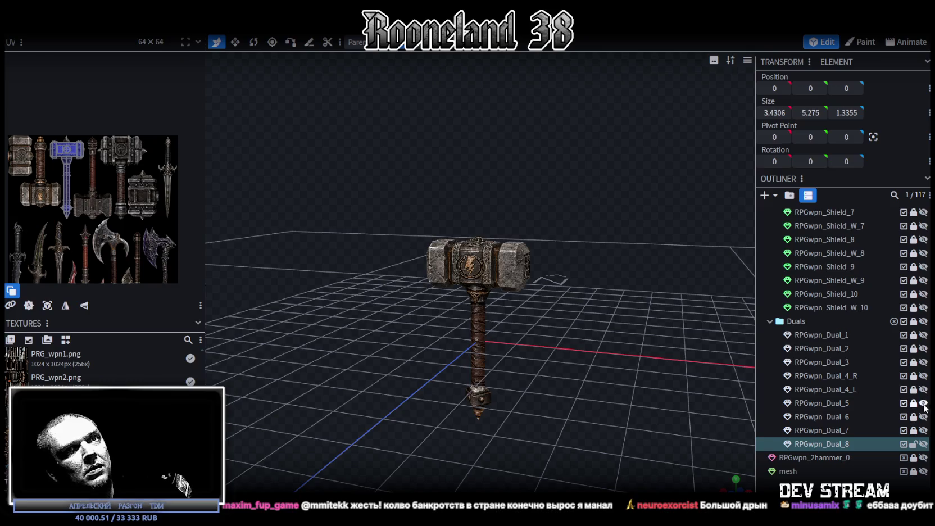
{"action": "left_click", "coordinate": [925, 403]}
{"action": "left_click", "coordinate": [923, 431]}
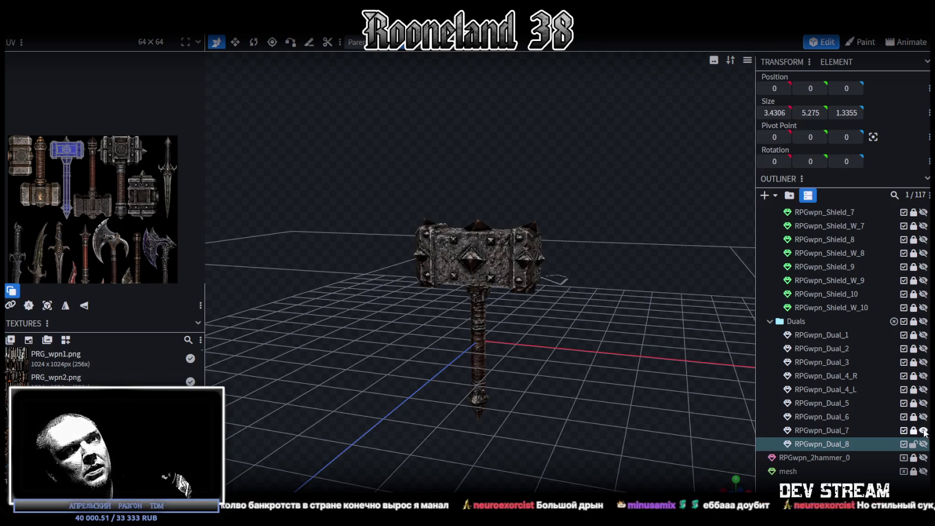
{"action": "key", "text": "Delete"}
{"action": "left_click", "coordinate": [835, 432]}
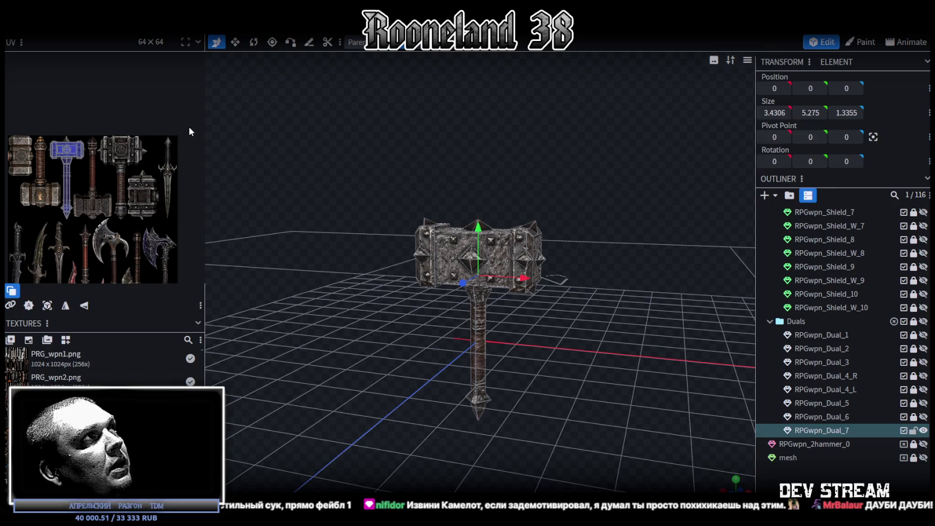
{"action": "left_click_drag", "start_coordinate": [203, 121], "coordinate": [294, 127]}
{"action": "left_click_drag", "start_coordinate": [397, 298], "coordinate": [435, 302]}
{"action": "scroll", "coordinate": [420, 300], "scroll_direction": "up", "scroll_amount": 4}
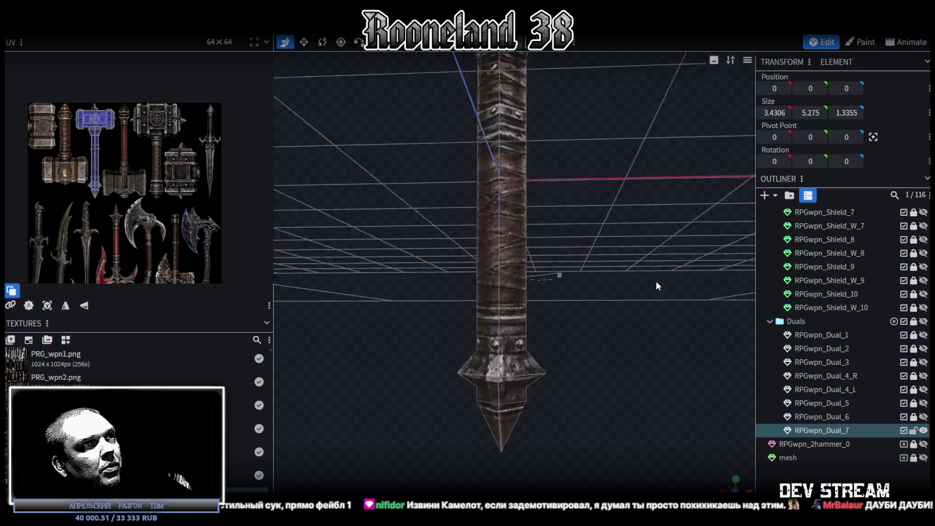
{"action": "scroll", "coordinate": [629, 252], "scroll_direction": "up", "scroll_amount": 3}
{"action": "left_click", "coordinate": [582, 298]}
{"action": "mouse_move", "coordinate": [612, 303]}
{"action": "left_mouse_down"}
{"action": "mouse_move", "coordinate": [619, 277]}
{"action": "mouse_move", "coordinate": [617, 289]}
{"action": "left_mouse_up"}
{"action": "scroll", "coordinate": [618, 281], "scroll_direction": "down", "scroll_amount": 2}
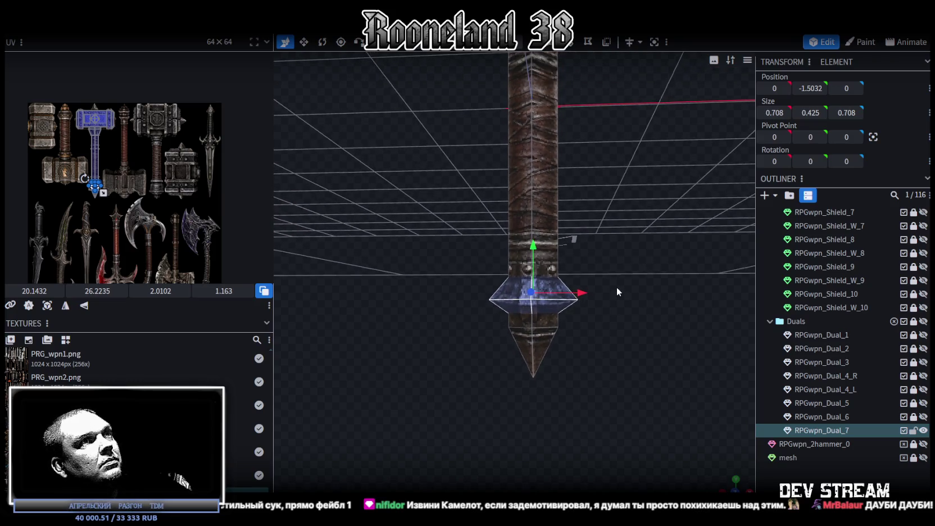
{"action": "scroll", "coordinate": [615, 288], "scroll_direction": "up", "scroll_amount": 2}
{"action": "left_click_drag", "start_coordinate": [616, 289], "coordinate": [596, 281]}
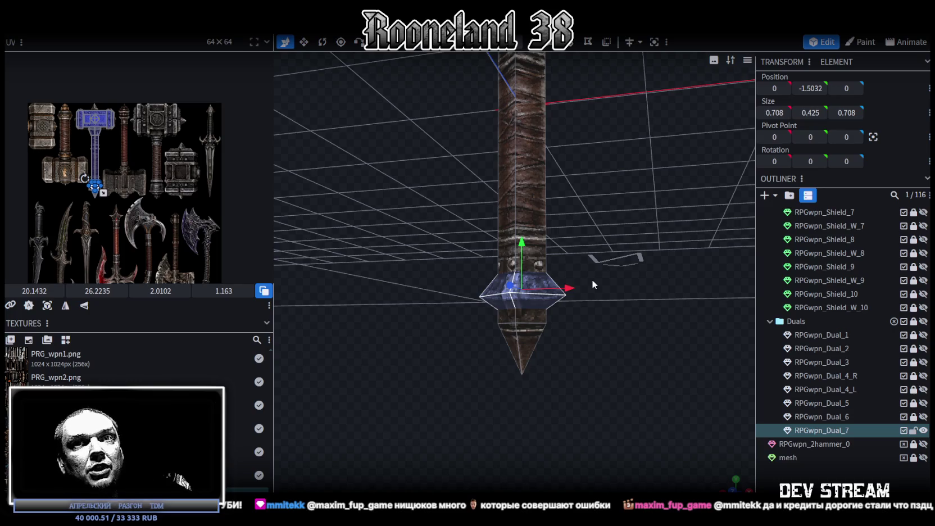
{"action": "scroll", "coordinate": [844, 337], "scroll_direction": "up", "scroll_amount": 4}
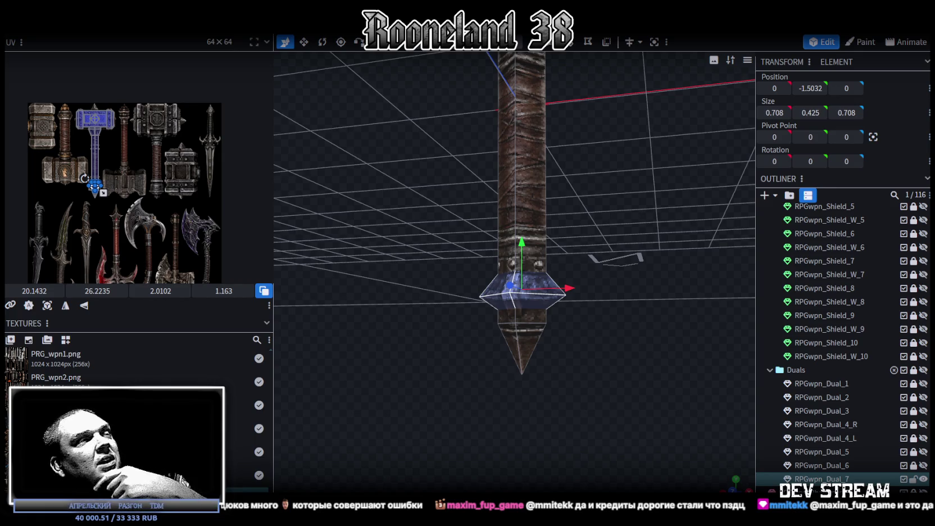
{"action": "mouse_move", "coordinate": [349, 443]}
{"action": "left_mouse_down"}
{"action": "mouse_move", "coordinate": [430, 421]}
{"action": "mouse_move", "coordinate": [493, 419]}
{"action": "mouse_move", "coordinate": [444, 399]}
{"action": "mouse_move", "coordinate": [434, 418]}
{"action": "mouse_move", "coordinate": [444, 419]}
{"action": "left_mouse_up"}
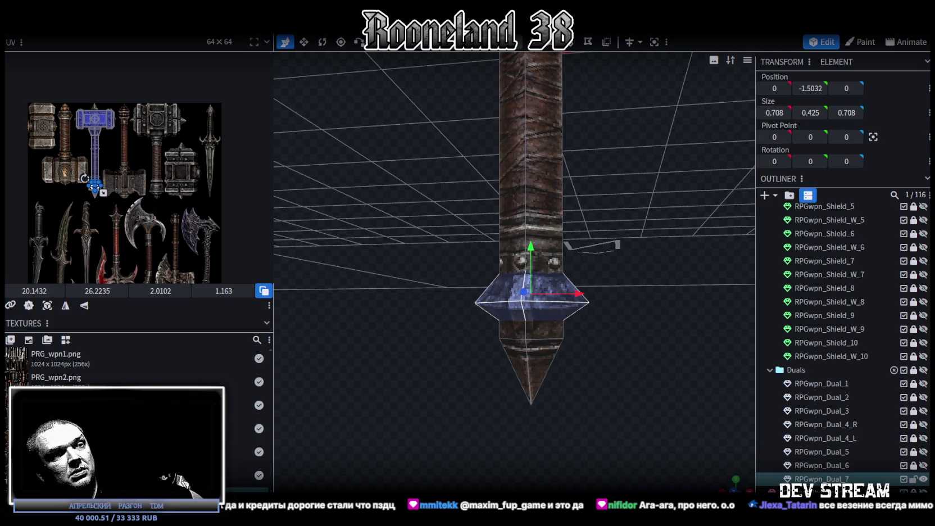
Glance at the Steam library, then return to the RPGwpn_Dual_7 hammer in Blockbench.
{"action": "key", "text": "alt+Tab"}
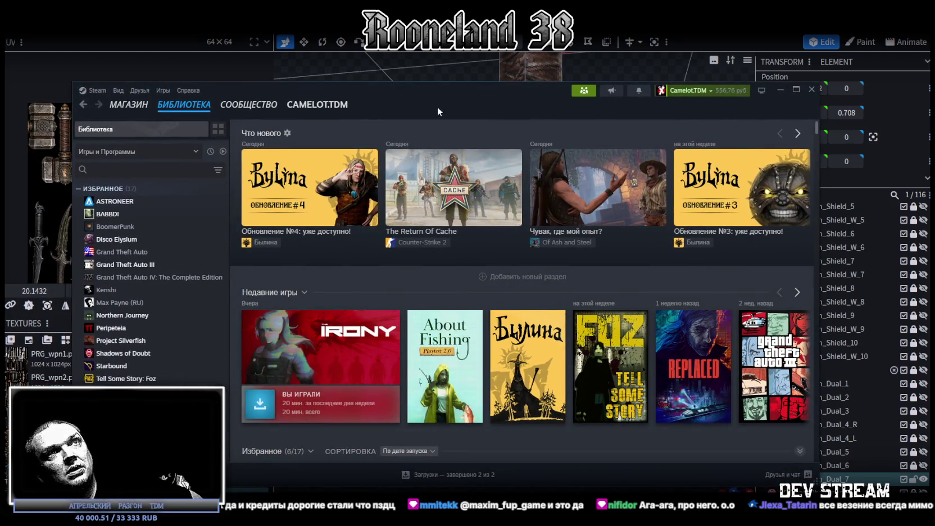
{"action": "key", "text": "alt+Tab"}
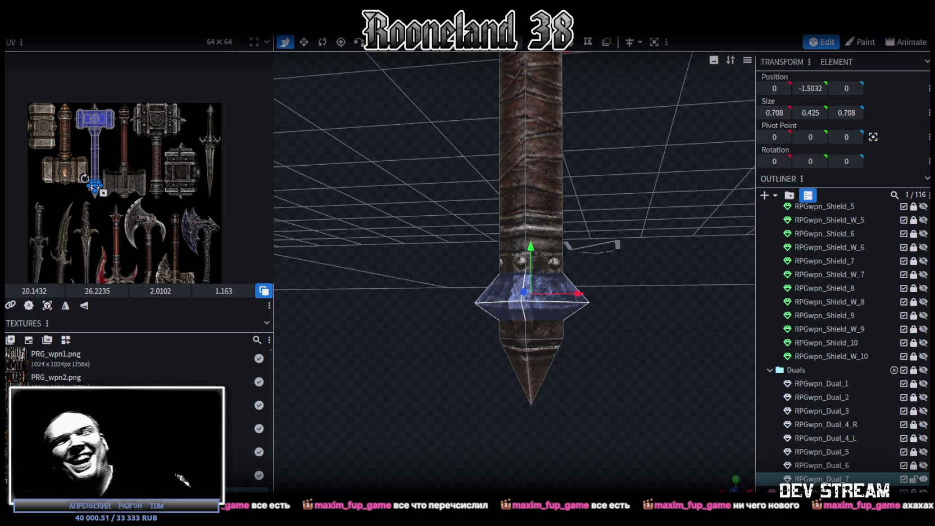
Delete the guard block sitting above the pommel spike on the handle.
{"action": "scroll", "coordinate": [495, 226], "scroll_direction": "up", "scroll_amount": 1}
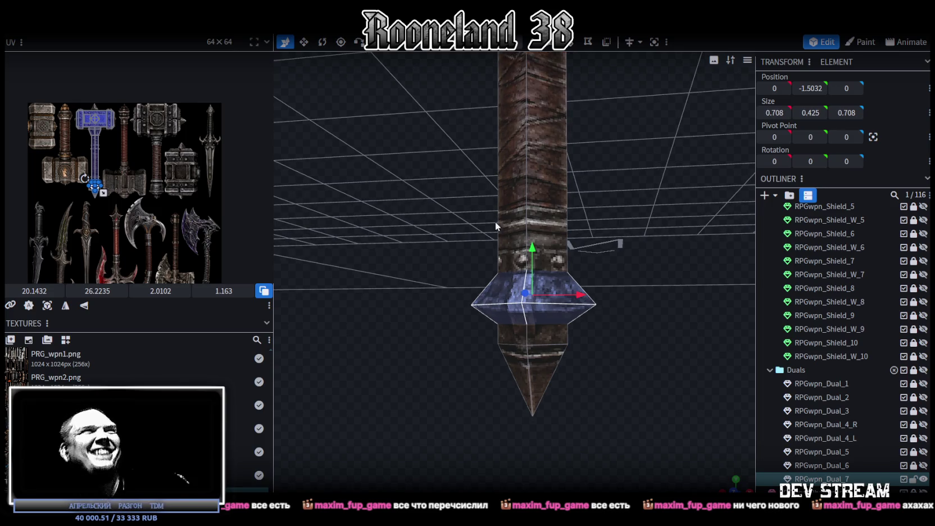
{"action": "mouse_move", "coordinate": [540, 204]}
{"action": "middle_mouse_down"}
{"action": "mouse_move", "coordinate": [610, 218]}
{"action": "mouse_move", "coordinate": [596, 185]}
{"action": "mouse_move", "coordinate": [616, 216]}
{"action": "mouse_move", "coordinate": [595, 183]}
{"action": "mouse_move", "coordinate": [576, 246]}
{"action": "middle_mouse_up"}
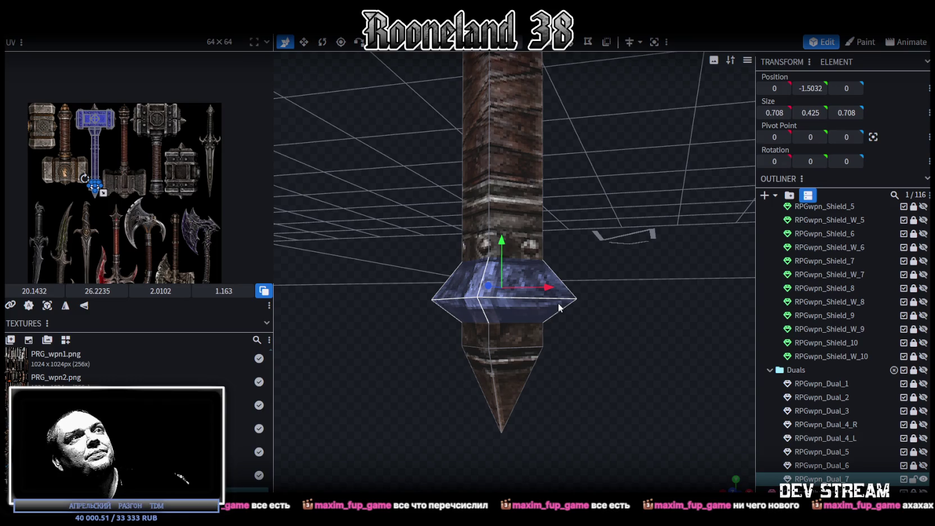
{"action": "key", "text": "Delete"}
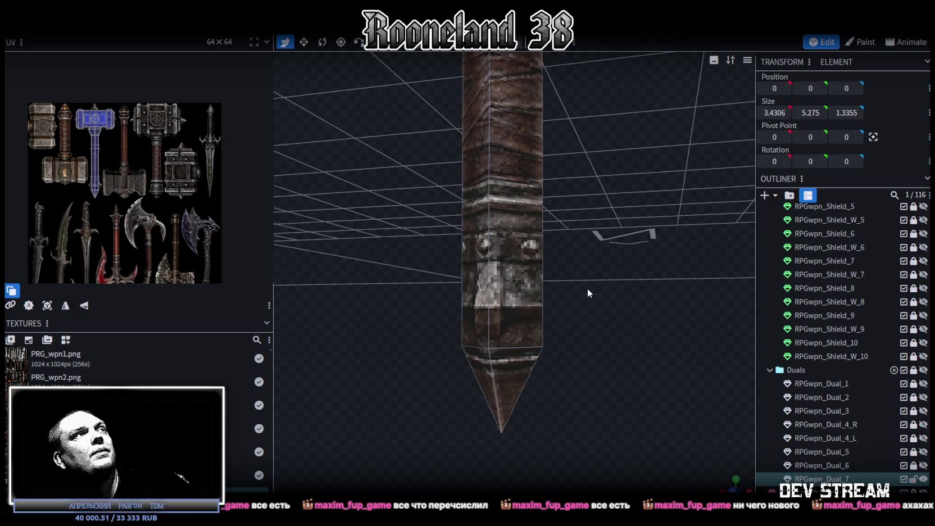
{"action": "middle_click_drag", "start_coordinate": [588, 289], "coordinate": [583, 258]}
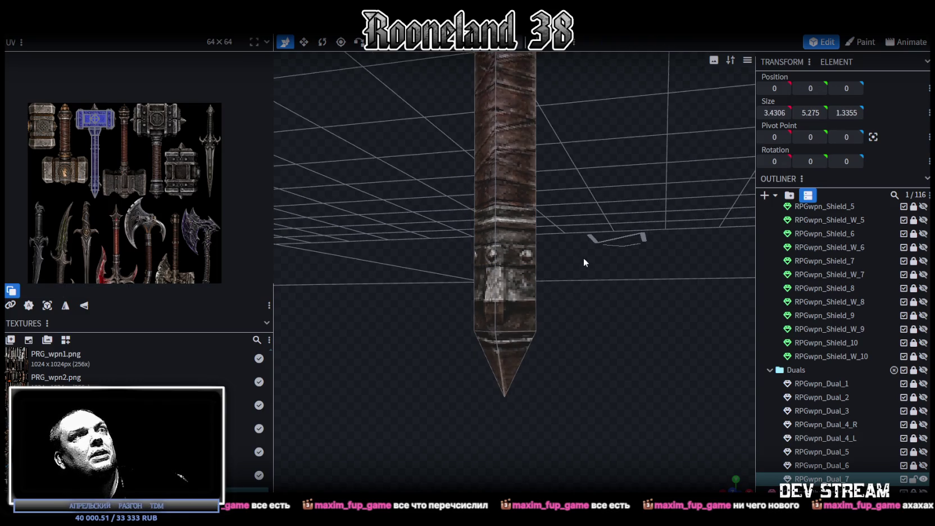
Orbit around the hammer to check the handle after removing the guard.
{"action": "left_click", "coordinate": [500, 243]}
{"action": "mouse_move", "coordinate": [537, 259]}
{"action": "middle_mouse_down"}
{"action": "mouse_move", "coordinate": [570, 238]}
{"action": "mouse_move", "coordinate": [542, 84]}
{"action": "middle_mouse_up"}
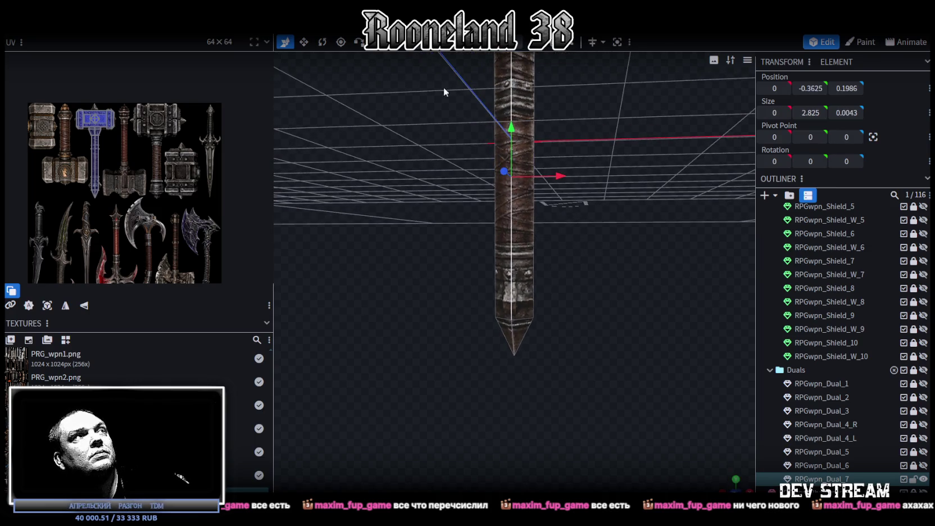
{"action": "mouse_move", "coordinate": [344, 265]}
{"action": "middle_mouse_down"}
{"action": "mouse_move", "coordinate": [564, 233]}
{"action": "mouse_move", "coordinate": [588, 247]}
{"action": "middle_mouse_up"}
{"action": "scroll", "coordinate": [611, 377], "scroll_direction": "up", "scroll_amount": 3}
{"action": "scroll", "coordinate": [620, 333], "scroll_direction": "down", "scroll_amount": 3}
{"action": "middle_click_drag", "start_coordinate": [620, 333], "coordinate": [577, 280]}
{"action": "scroll", "coordinate": [548, 273], "scroll_direction": "up", "scroll_amount": 1}
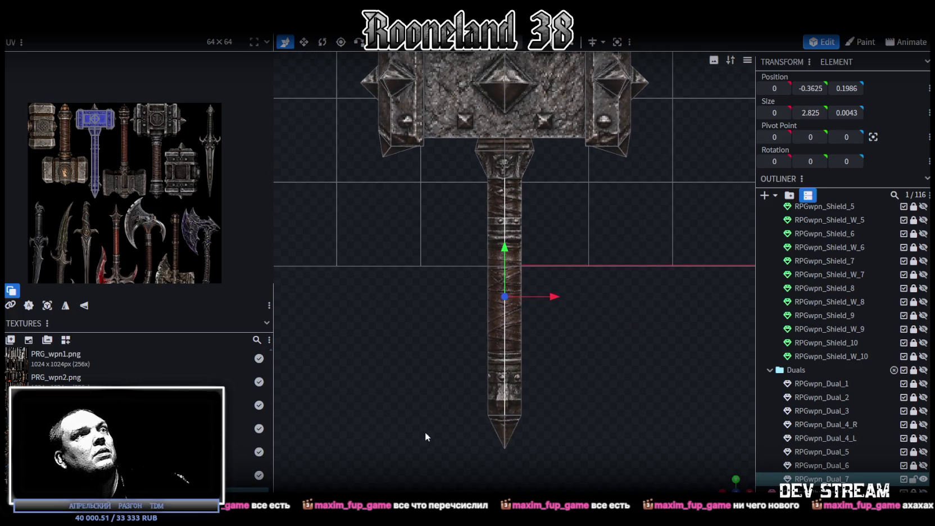
Select the handle cubes and the head's centre block, ending on the handle's context menu.
{"action": "left_click_drag", "start_coordinate": [431, 438], "coordinate": [604, 140]}
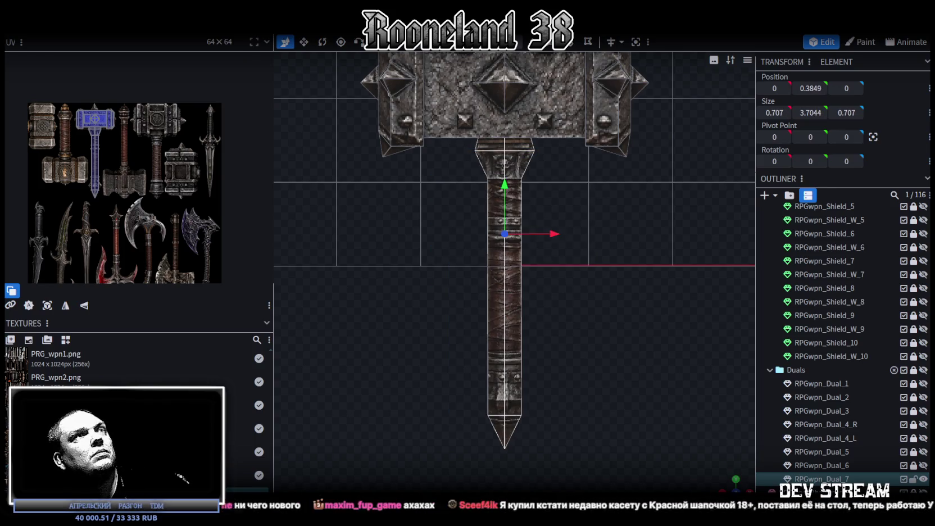
{"action": "left_click_drag", "start_coordinate": [438, 458], "coordinate": [559, 174]}
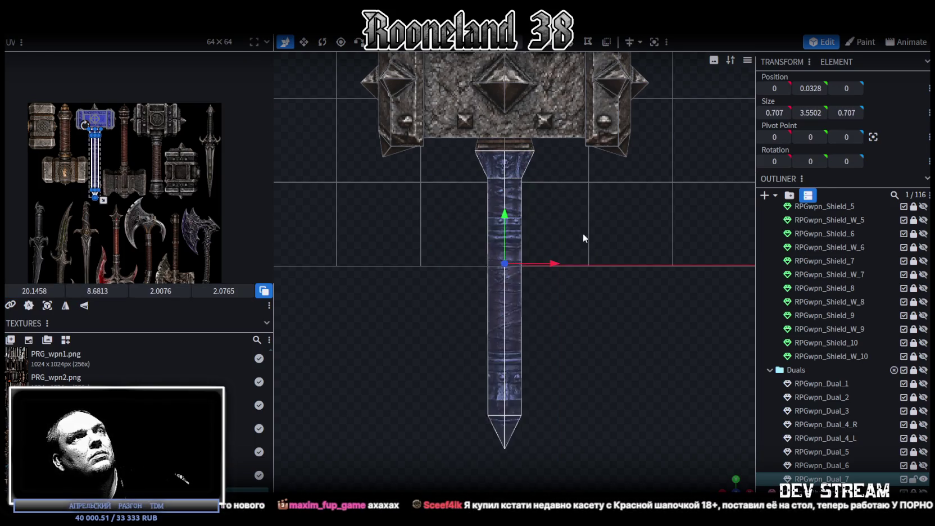
{"action": "scroll", "coordinate": [551, 152], "scroll_direction": "down", "scroll_amount": 2}
{"action": "left_click", "coordinate": [543, 167]}
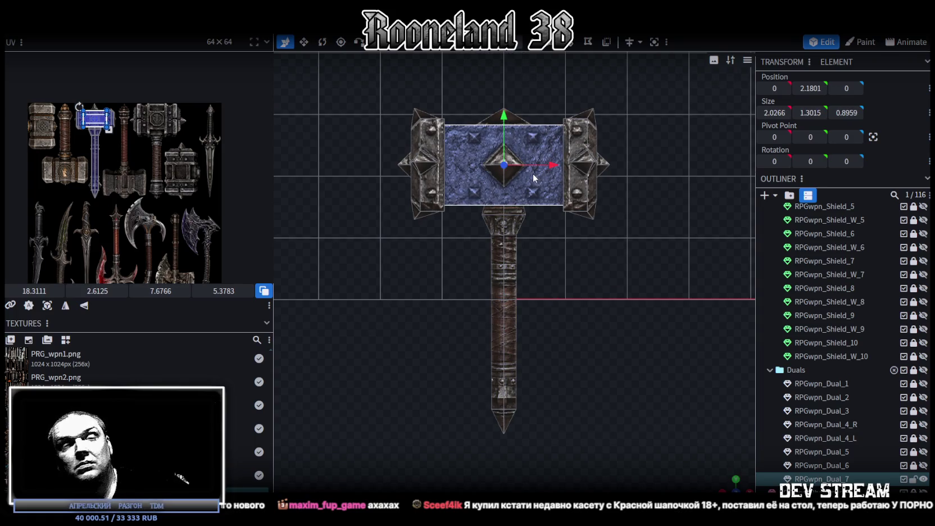
{"action": "left_click", "coordinate": [500, 276]}
{"action": "right_click", "coordinate": [500, 277]}
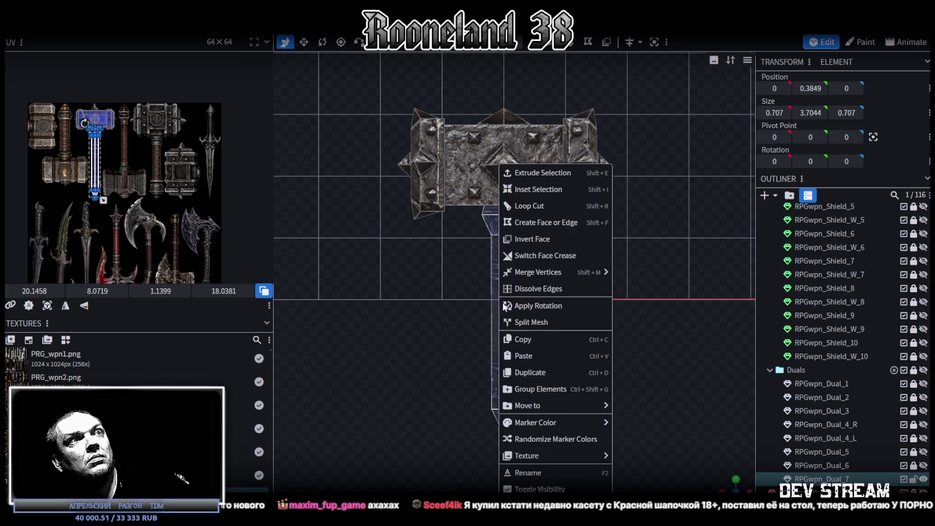
Split the handle into its own mesh, hide the head, and frame the handle front-on.
{"action": "left_click", "coordinate": [552, 325]}
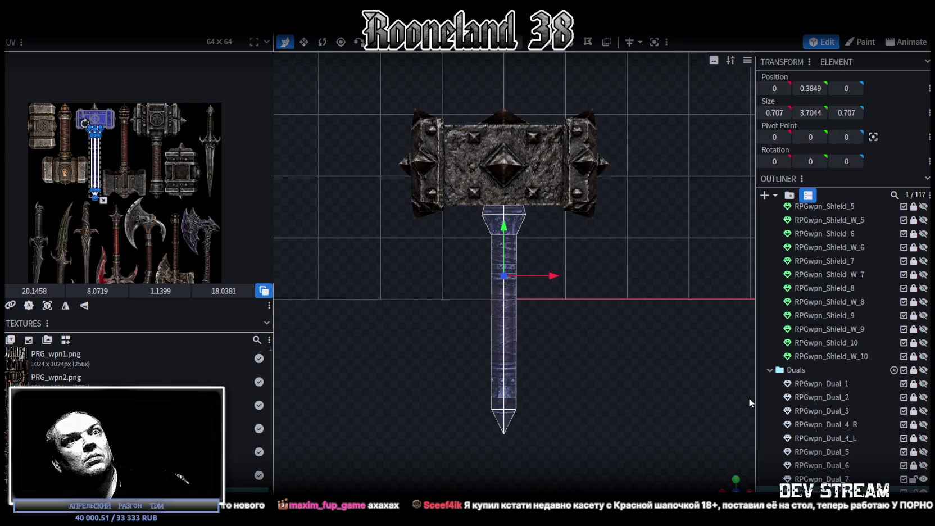
{"action": "left_click", "coordinate": [922, 479]}
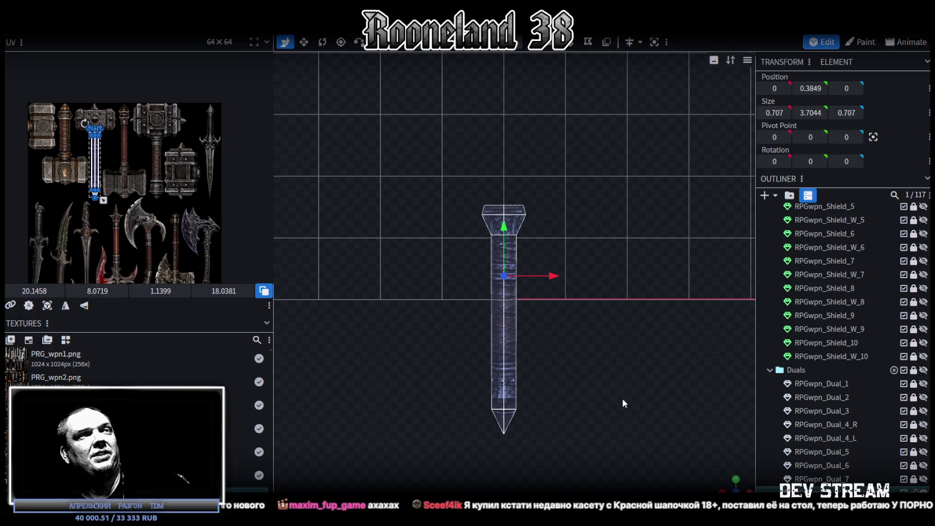
{"action": "scroll", "coordinate": [486, 317], "scroll_direction": "up", "scroll_amount": 2}
{"action": "scroll", "coordinate": [485, 317], "scroll_direction": "up", "scroll_amount": 2}
{"action": "scroll", "coordinate": [139, 137], "scroll_direction": "up", "scroll_amount": 3}
{"action": "scroll", "coordinate": [168, 213], "scroll_direction": "up", "scroll_amount": 2}
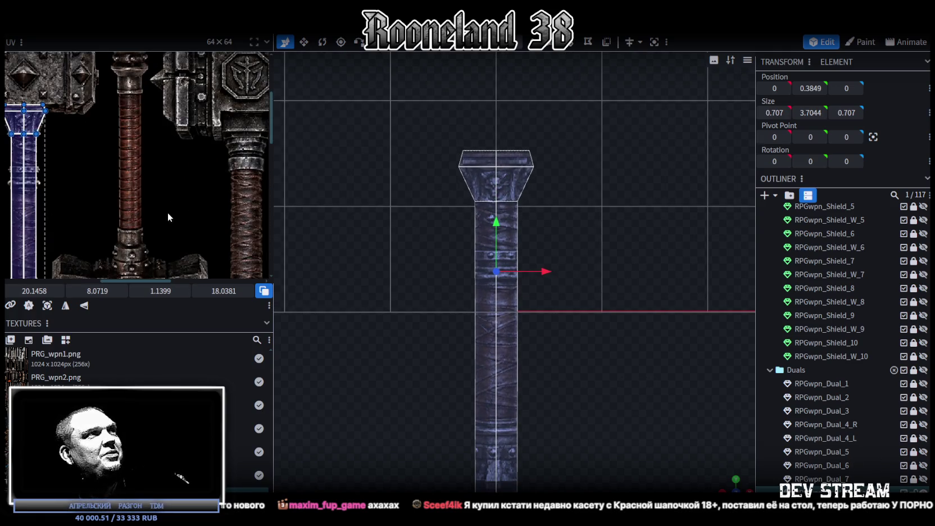
{"action": "scroll", "coordinate": [191, 191], "scroll_direction": "up", "scroll_amount": 2}
{"action": "scroll", "coordinate": [580, 293], "scroll_direction": "up", "scroll_amount": 2}
{"action": "scroll", "coordinate": [539, 137], "scroll_direction": "up", "scroll_amount": 2}
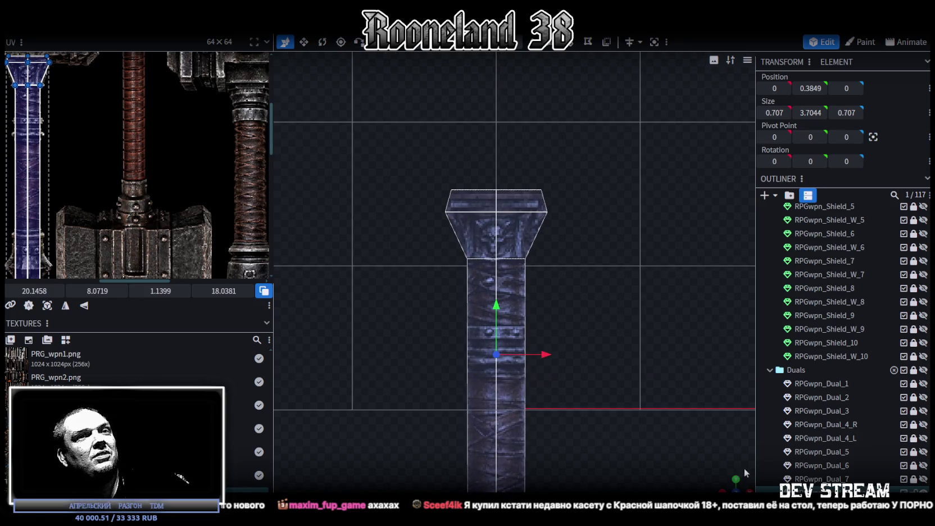
{"action": "left_click_drag", "start_coordinate": [731, 487], "coordinate": [712, 495]}
{"action": "left_click_drag", "start_coordinate": [559, 256], "coordinate": [593, 275]}
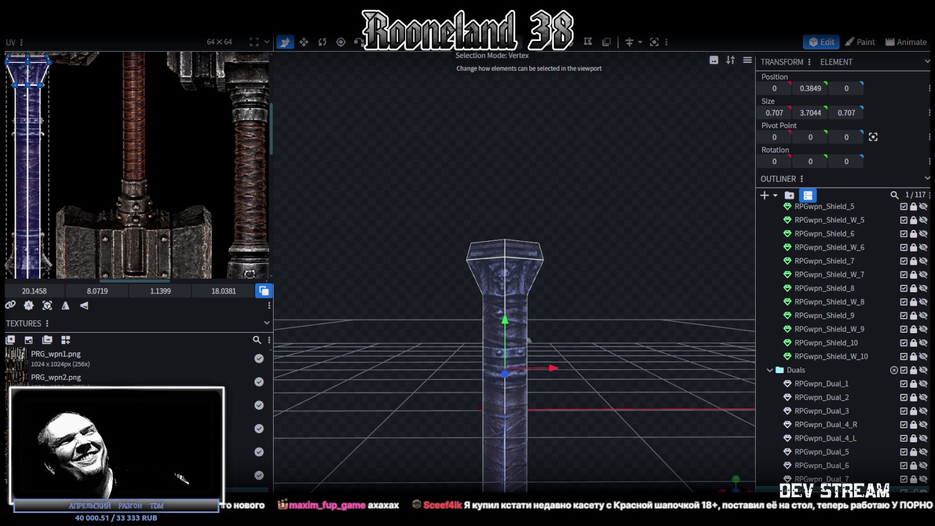
Select the cap's top rim and extrude its top face upward along Y+.
{"action": "mouse_move", "coordinate": [451, 282]}
{"action": "left_mouse_down"}
{"action": "mouse_move", "coordinate": [611, 280]}
{"action": "mouse_move", "coordinate": [608, 291]}
{"action": "left_mouse_up"}
{"action": "left_click", "coordinate": [590, 267]}
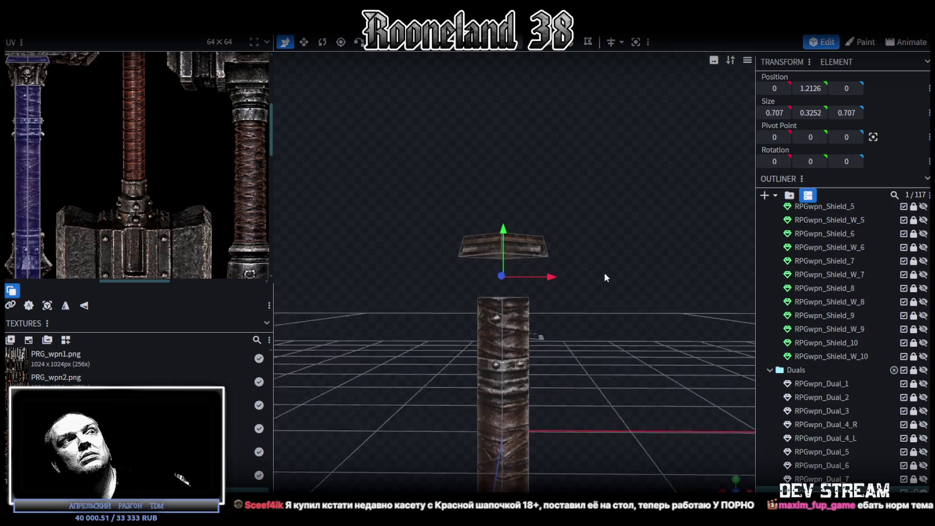
{"action": "left_click", "coordinate": [484, 238]}
{"action": "left_click", "coordinate": [490, 247], "text": "shift"}
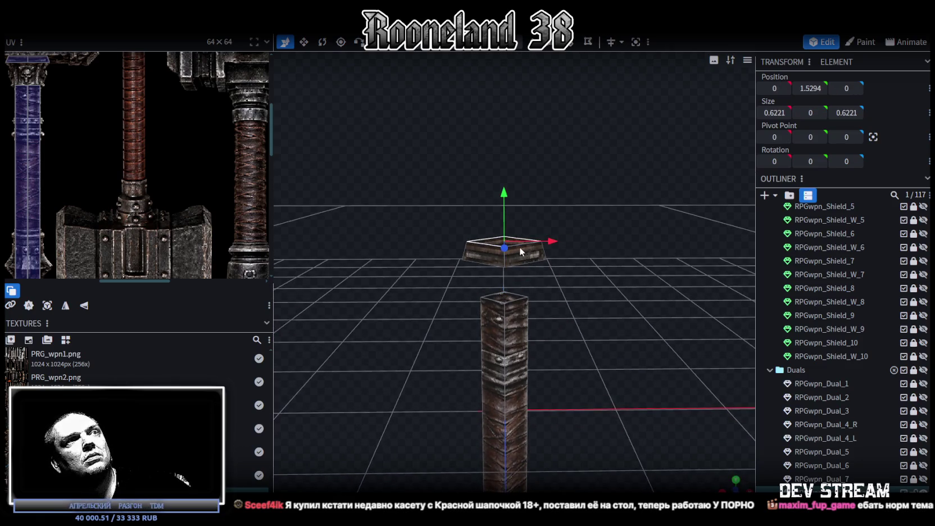
{"action": "left_click", "coordinate": [535, 51]}
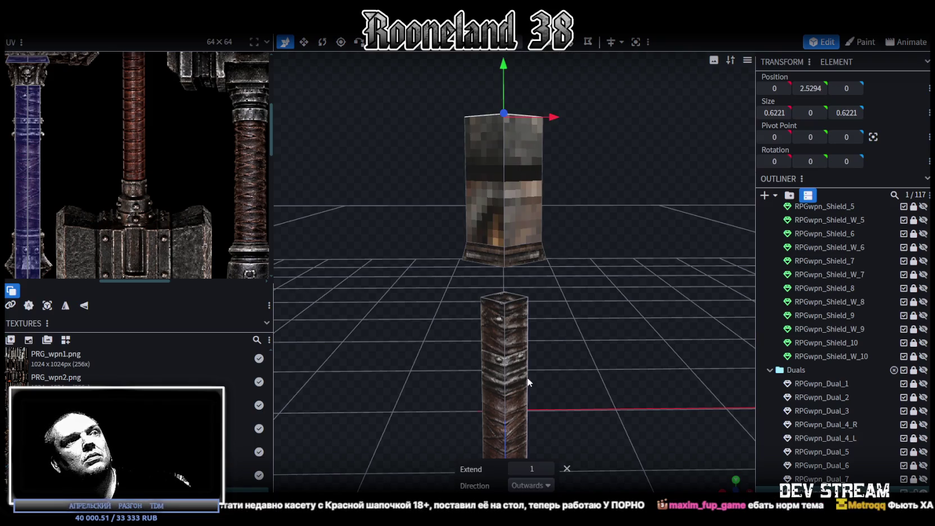
{"action": "left_click", "coordinate": [532, 486]}
{"action": "left_click", "coordinate": [525, 396]}
Pull the upper block down onto the pillar and lower its top to 2, then 1.5.
{"action": "left_click_drag", "start_coordinate": [587, 285], "coordinate": [582, 242]}
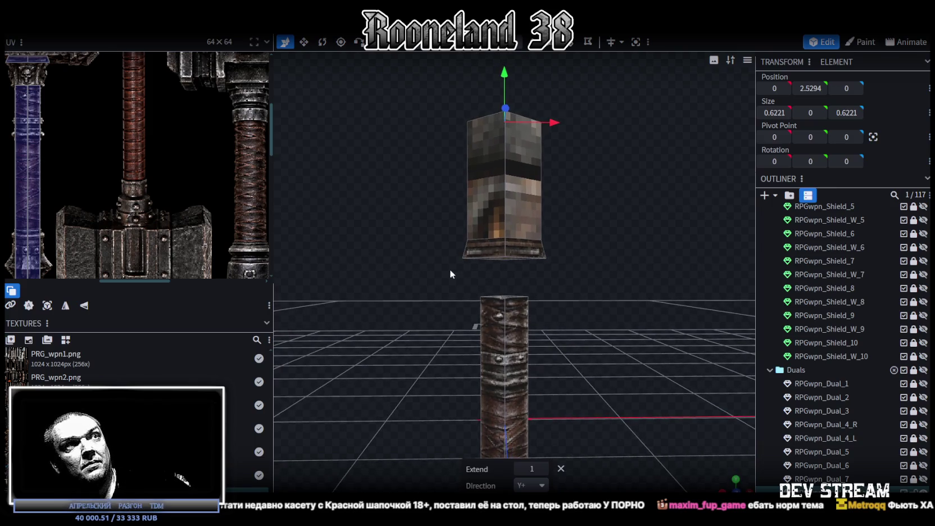
{"action": "left_click", "coordinate": [472, 259]}
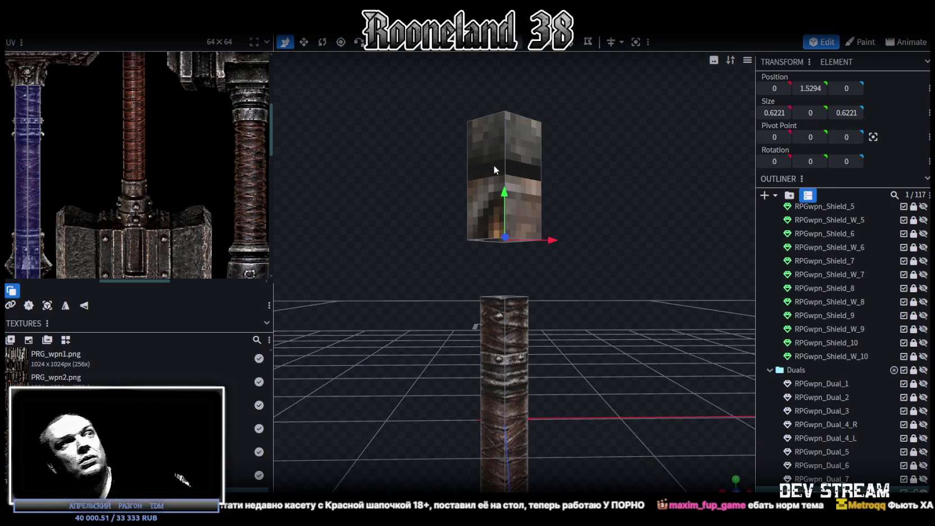
{"action": "left_click", "coordinate": [517, 295]}
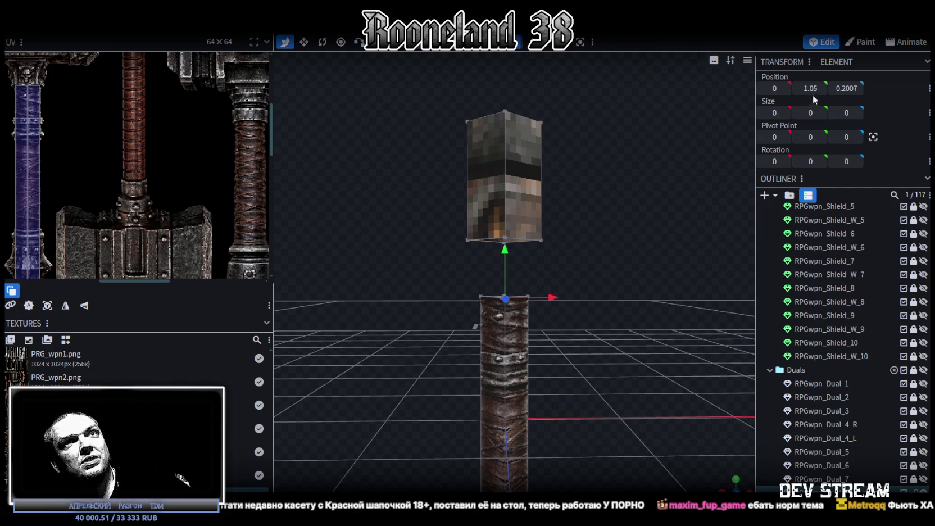
{"action": "left_click", "coordinate": [561, 228]}
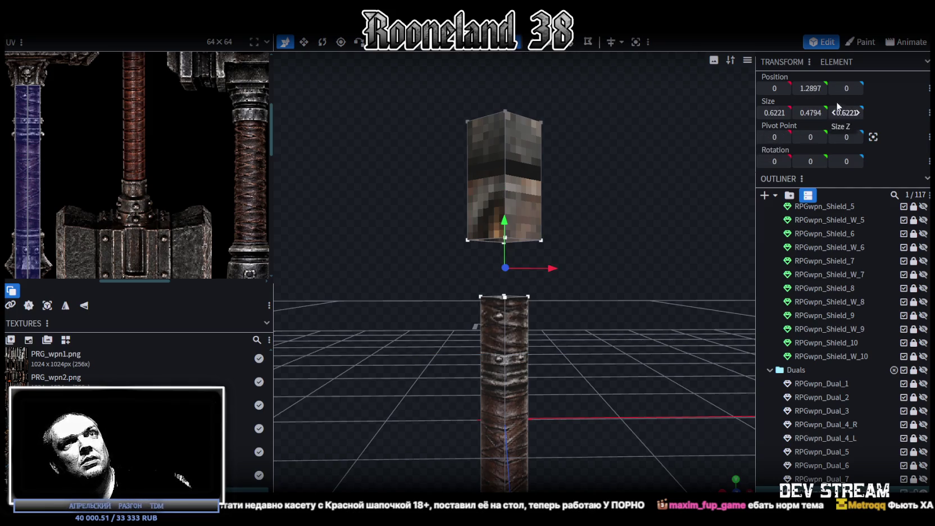
{"action": "left_click_drag", "start_coordinate": [430, 96], "coordinate": [518, 132]}
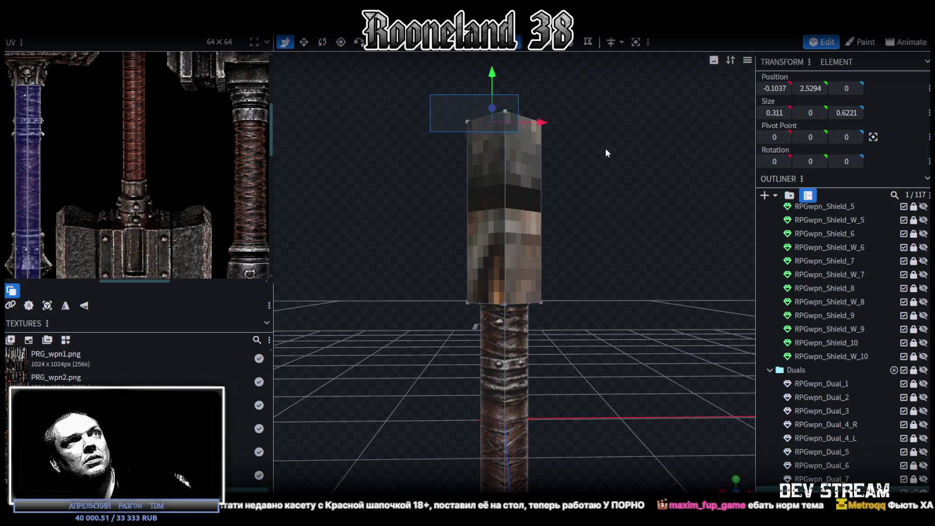
{"action": "left_click", "coordinate": [506, 84]}
{"action": "left_click_drag", "start_coordinate": [810, 88], "coordinate": [628, 169]}
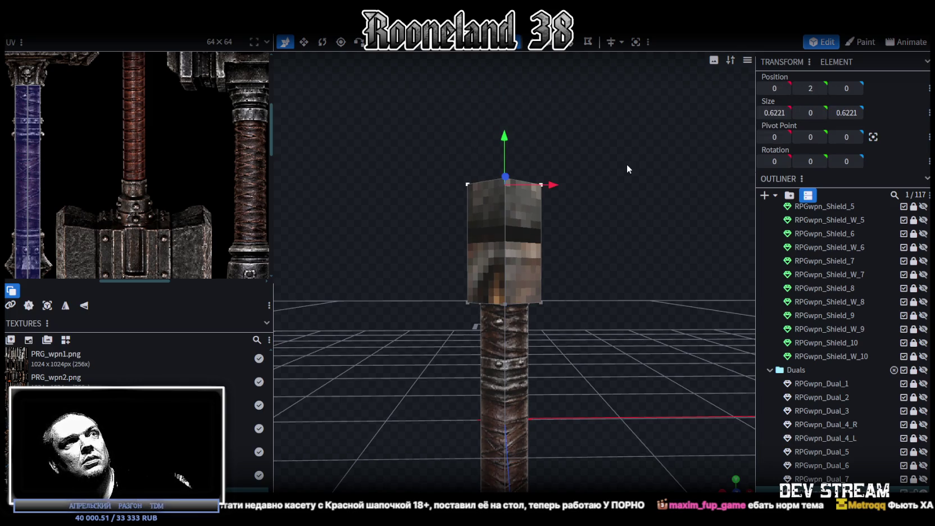
{"action": "left_click_drag", "start_coordinate": [502, 136], "coordinate": [503, 202]}
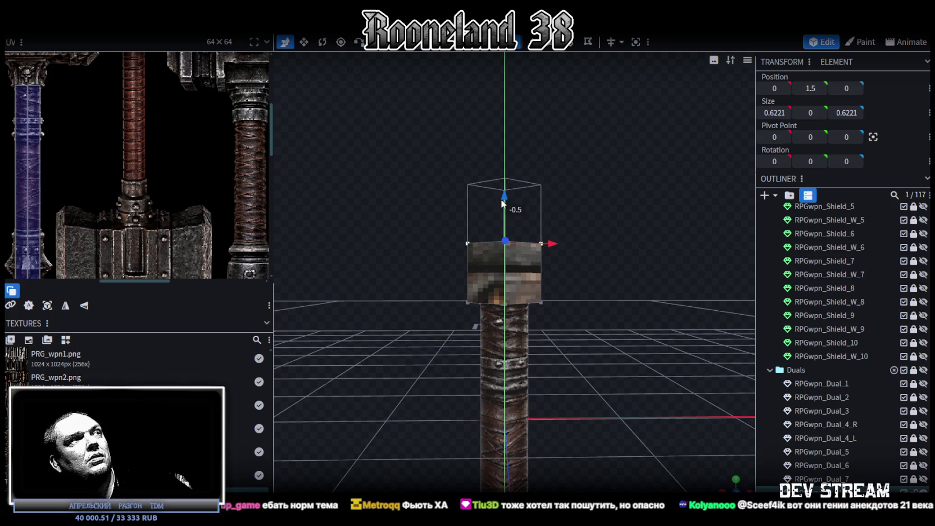
Check the column from above, selecting the top cube's faces and then the whole column.
{"action": "mouse_move", "coordinate": [585, 264]}
{"action": "left_mouse_down"}
{"action": "mouse_move", "coordinate": [580, 323]}
{"action": "mouse_move", "coordinate": [599, 404]}
{"action": "mouse_move", "coordinate": [605, 320]}
{"action": "left_mouse_up"}
{"action": "scroll", "coordinate": [533, 165], "scroll_direction": "up", "scroll_amount": 5}
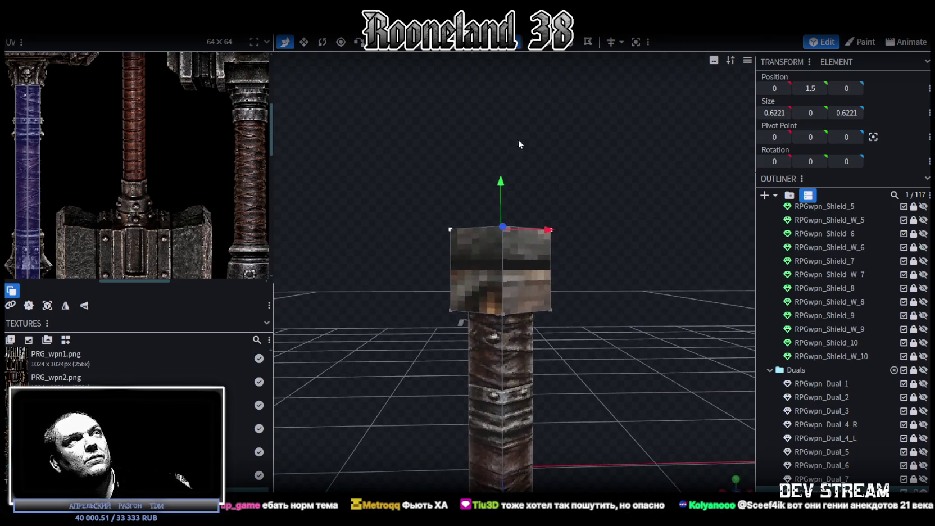
{"action": "left_click", "coordinate": [554, 256]}
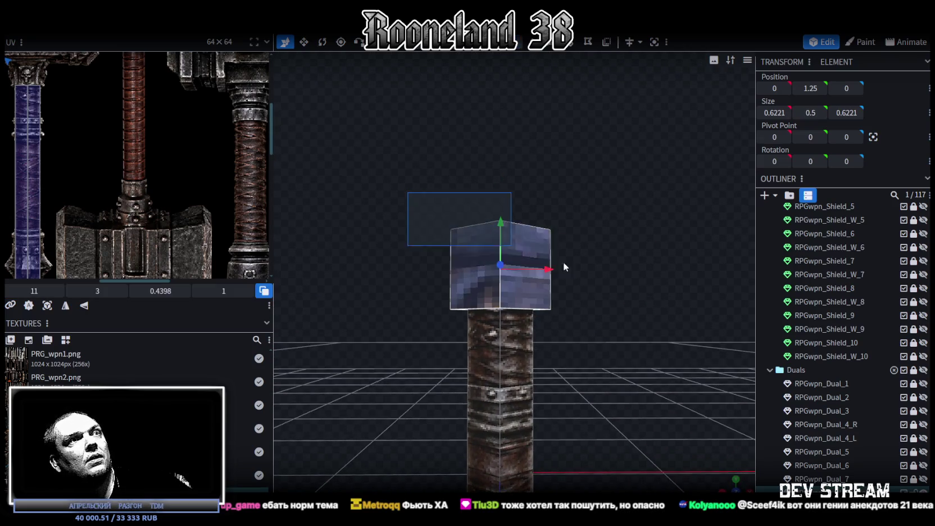
{"action": "left_click_drag", "start_coordinate": [634, 296], "coordinate": [590, 201]}
{"action": "left_click", "coordinate": [520, 259]}
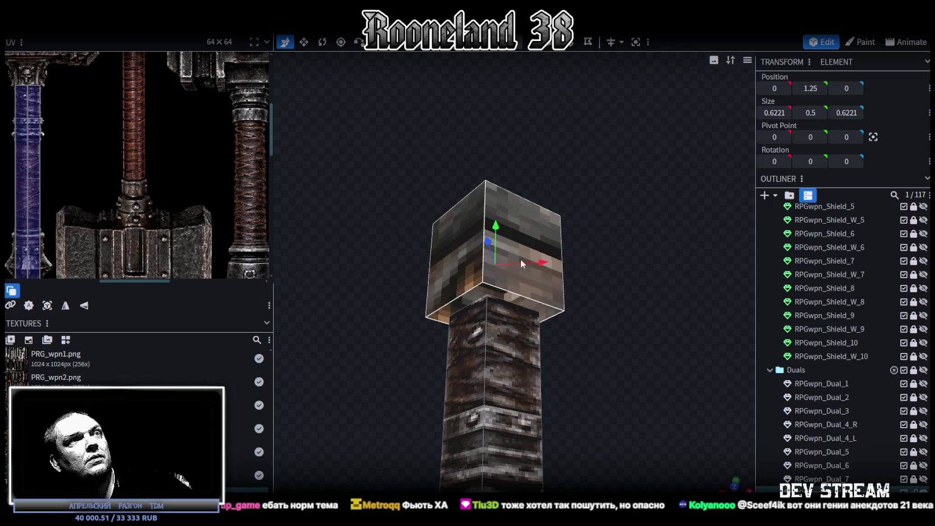
{"action": "left_click", "coordinate": [431, 320]}
{"action": "scroll", "coordinate": [575, 326], "scroll_direction": "down", "scroll_amount": 5}
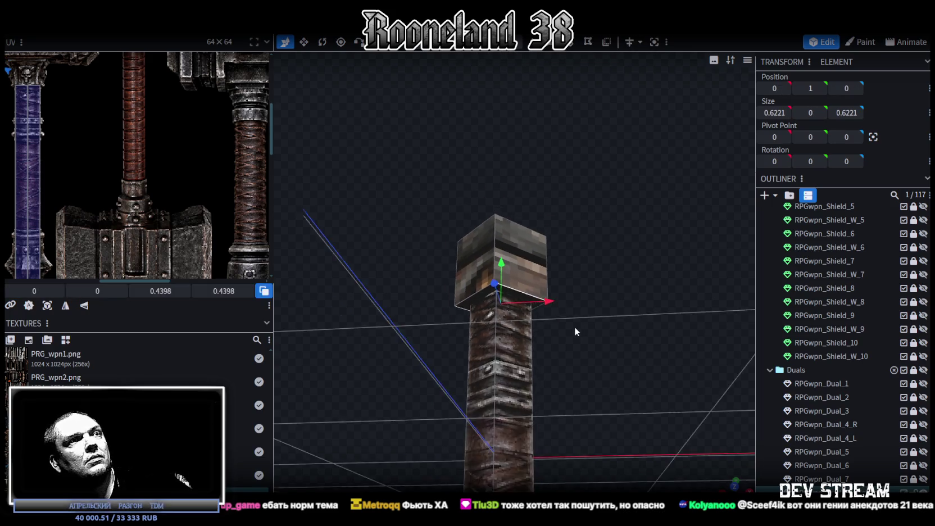
{"action": "left_click_drag", "start_coordinate": [576, 330], "coordinate": [591, 281]}
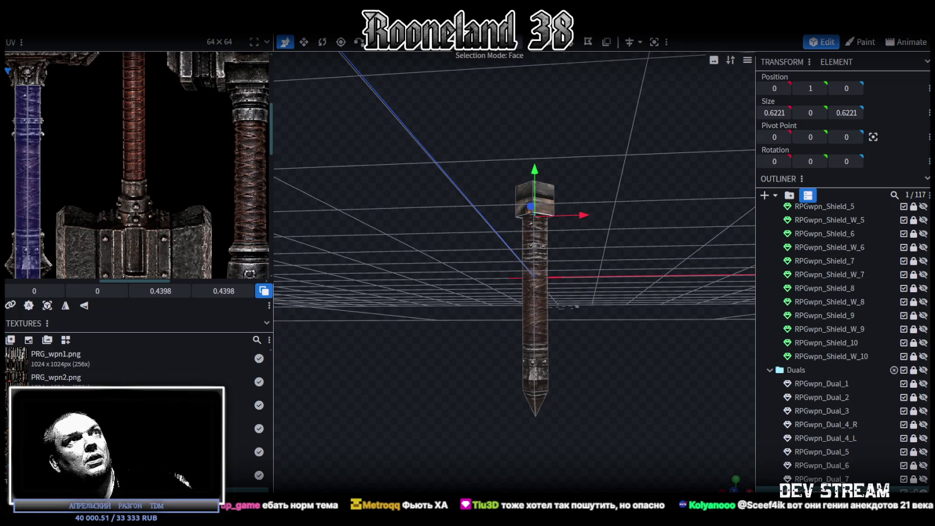
{"action": "left_click", "coordinate": [535, 187]}
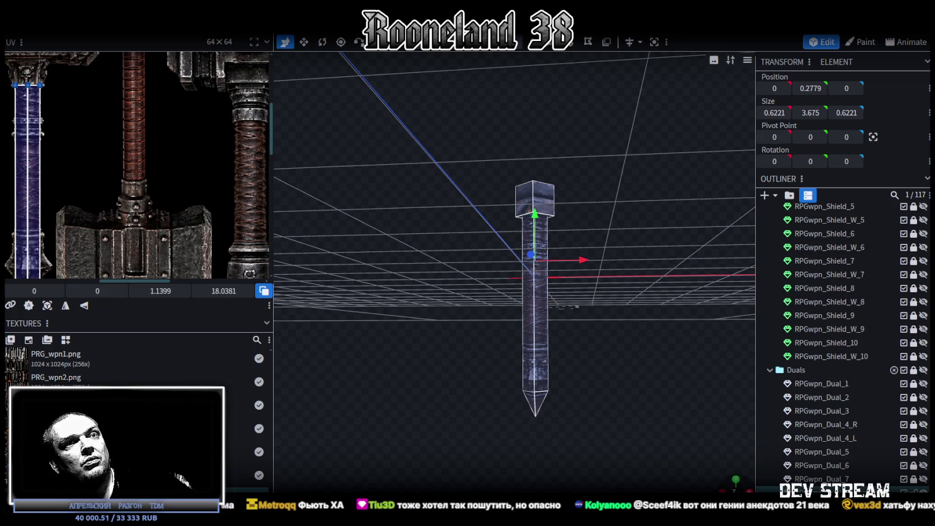
From front view, Mirror Y the column face's UV and drag it onto the atlas hammer heads.
{"action": "key", "text": "KP_1"}
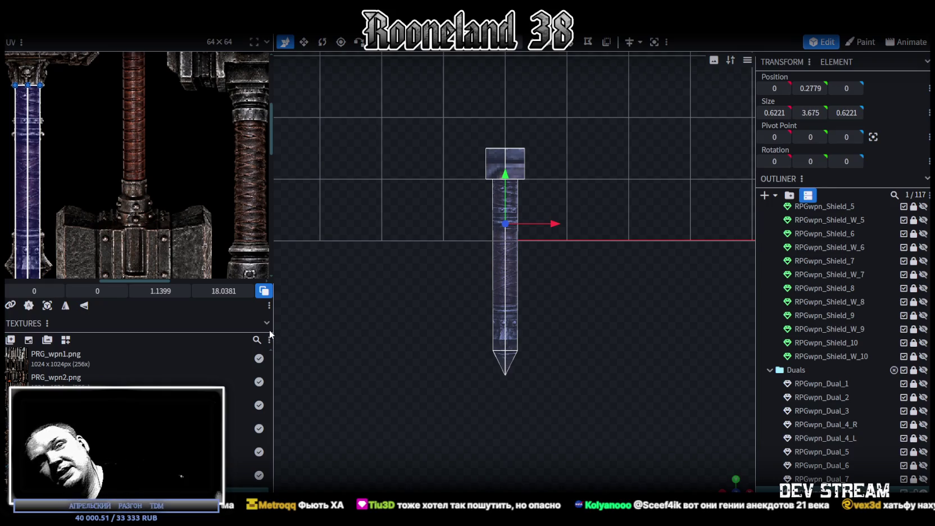
{"action": "left_click", "coordinate": [47, 305]}
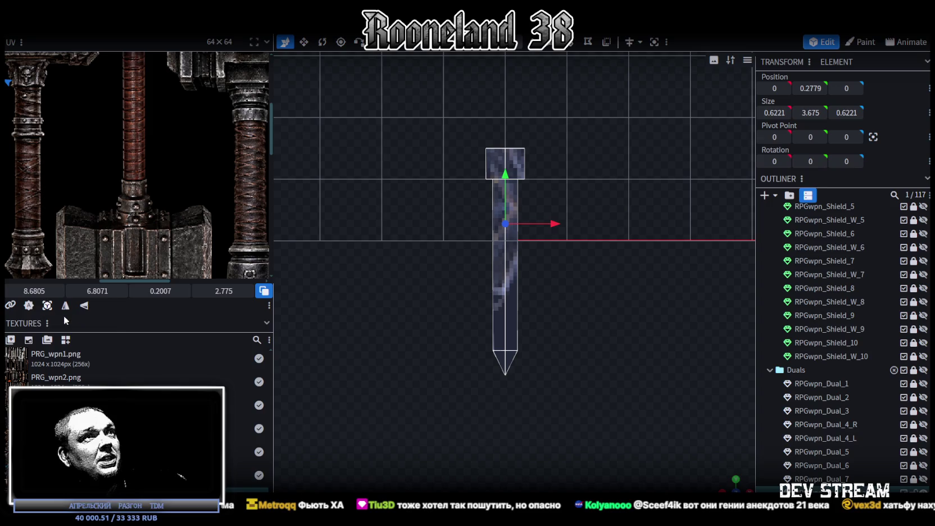
{"action": "scroll", "coordinate": [64, 166], "scroll_direction": "down", "scroll_amount": 5}
{"action": "scroll", "coordinate": [62, 164], "scroll_direction": "up", "scroll_amount": 2}
{"action": "scroll", "coordinate": [62, 164], "scroll_direction": "up", "scroll_amount": 2}
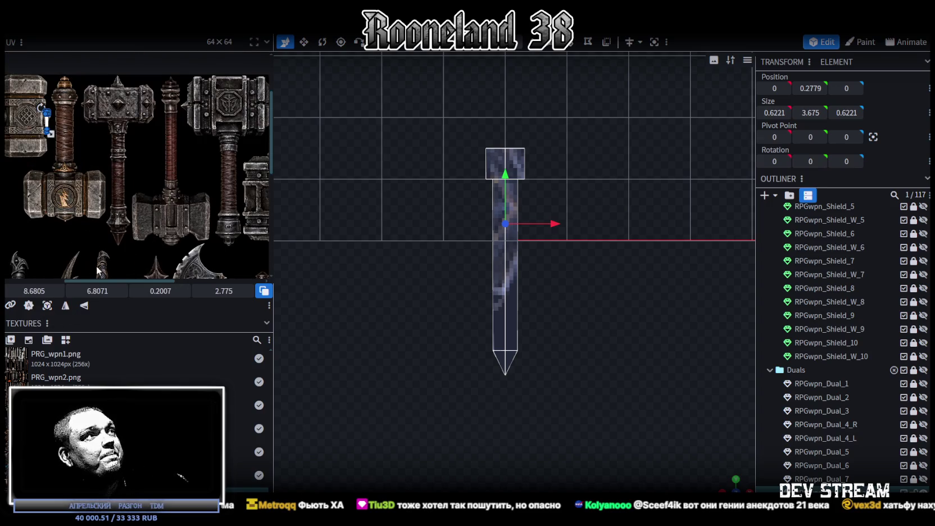
{"action": "left_click", "coordinate": [83, 307]}
{"action": "scroll", "coordinate": [58, 120], "scroll_direction": "up", "scroll_amount": 1}
{"action": "scroll", "coordinate": [58, 120], "scroll_direction": "up", "scroll_amount": 1}
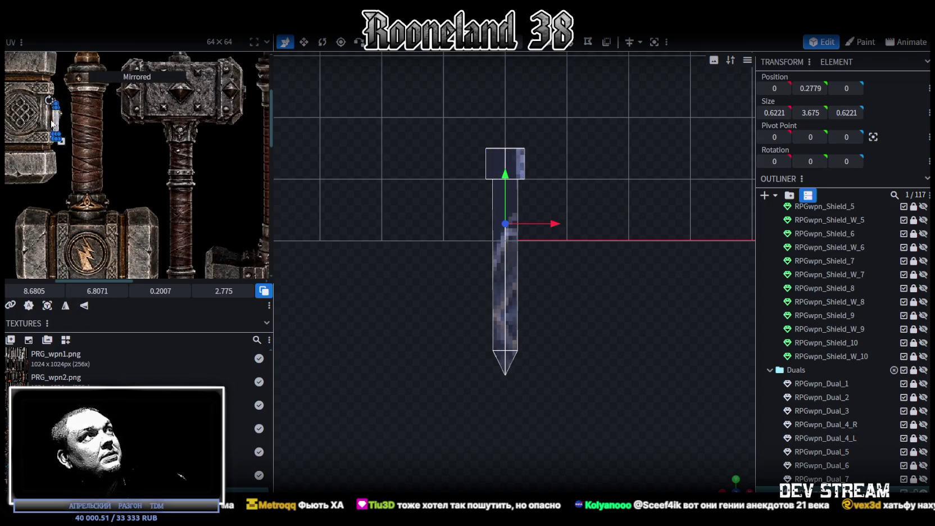
{"action": "scroll", "coordinate": [59, 121], "scroll_direction": "down", "scroll_amount": 2}
{"action": "scroll", "coordinate": [112, 186], "scroll_direction": "up", "scroll_amount": 2}
{"action": "mouse_move", "coordinate": [153, 220]}
{"action": "left_mouse_down"}
{"action": "mouse_move", "coordinate": [170, 193]}
{"action": "mouse_move", "coordinate": [166, 169]}
{"action": "left_mouse_up"}
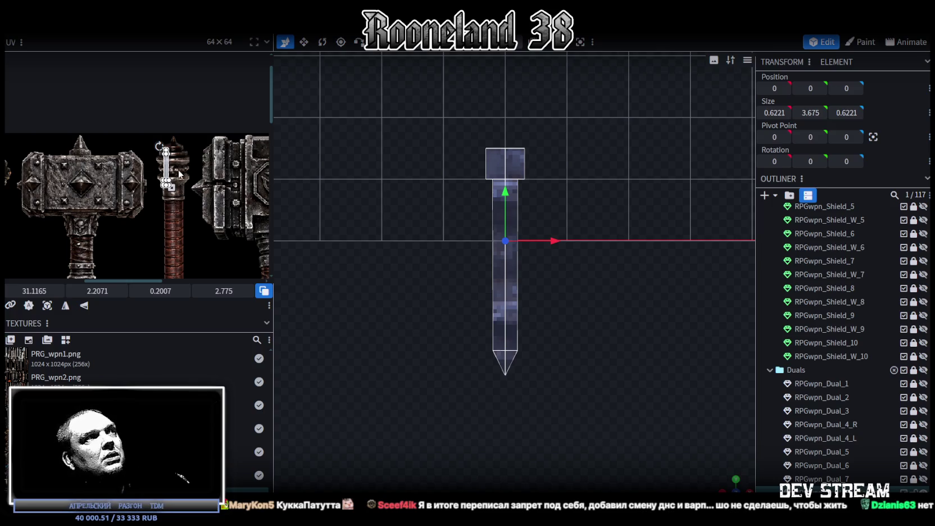
Stretch the UV patch into a tall strip on the mace texture and align it with the handle.
{"action": "scroll", "coordinate": [180, 174], "scroll_direction": "up", "scroll_amount": 5}
{"action": "left_click_drag", "start_coordinate": [133, 160], "coordinate": [130, 142]}
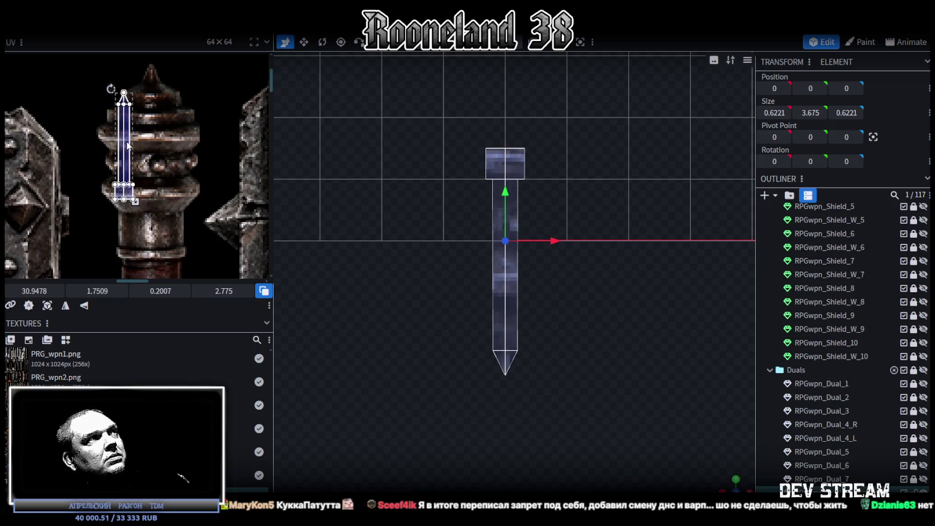
{"action": "scroll", "coordinate": [137, 157], "scroll_direction": "down", "scroll_amount": 3}
{"action": "scroll", "coordinate": [137, 157], "scroll_direction": "down", "scroll_amount": 3}
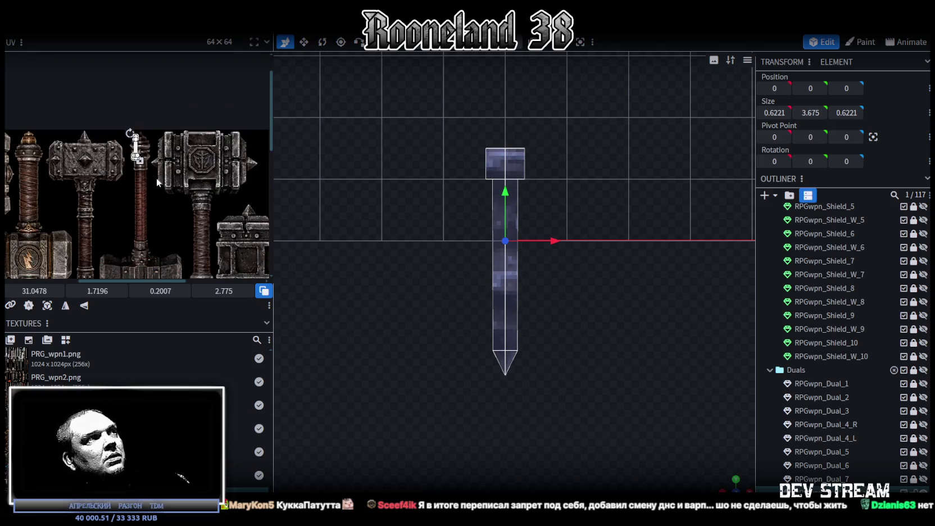
{"action": "left_click_drag", "start_coordinate": [137, 135], "coordinate": [157, 203]}
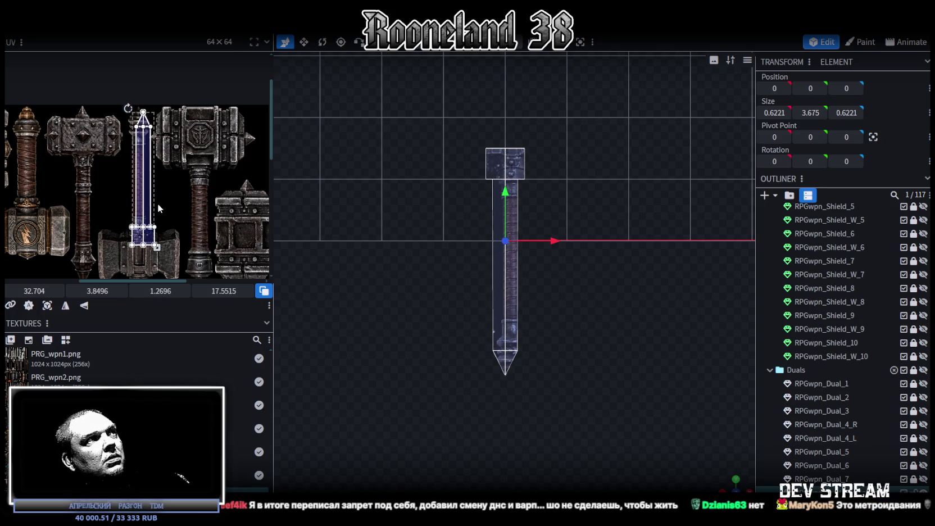
{"action": "scroll", "coordinate": [114, 185], "scroll_direction": "up", "scroll_amount": 3}
{"action": "scroll", "coordinate": [175, 194], "scroll_direction": "up", "scroll_amount": 3}
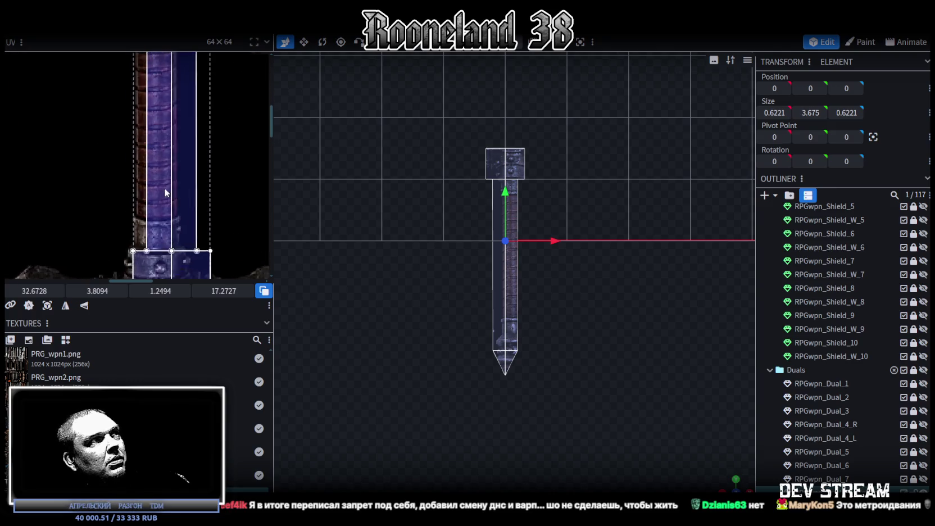
{"action": "left_click_drag", "start_coordinate": [167, 192], "coordinate": [145, 192]}
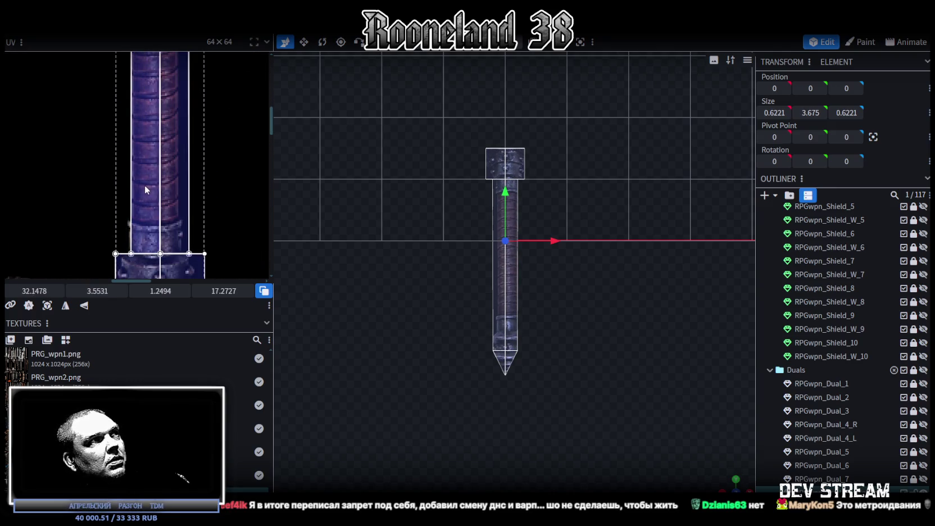
{"action": "left_click_drag", "start_coordinate": [144, 187], "coordinate": [146, 187]}
Narrow the top block's UV area from the right, then shift the handle's UV slightly down.
{"action": "scroll", "coordinate": [147, 186], "scroll_direction": "down", "scroll_amount": 2}
{"action": "scroll", "coordinate": [169, 176], "scroll_direction": "down", "scroll_amount": 2}
{"action": "scroll", "coordinate": [171, 209], "scroll_direction": "up", "scroll_amount": 2}
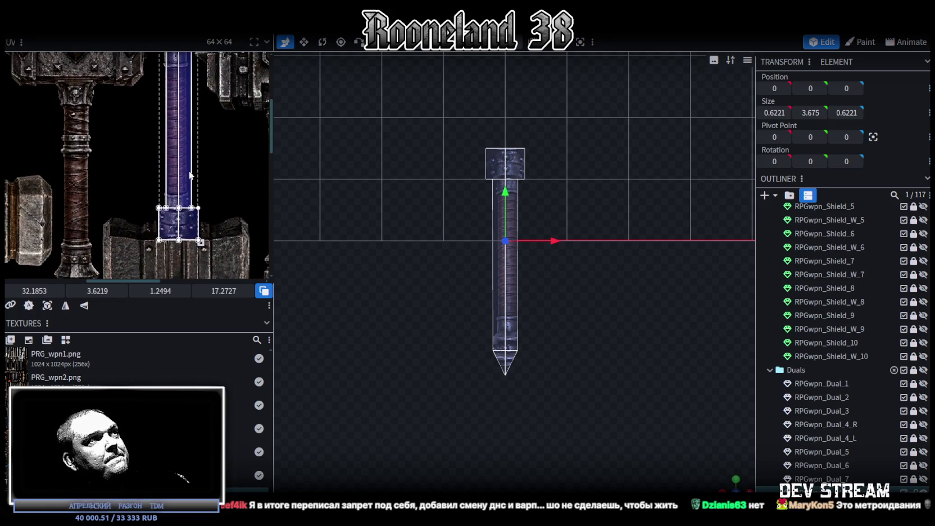
{"action": "scroll", "coordinate": [180, 211], "scroll_direction": "up", "scroll_amount": 2}
{"action": "scroll", "coordinate": [187, 214], "scroll_direction": "up", "scroll_amount": 2}
{"action": "left_click", "coordinate": [187, 213]}
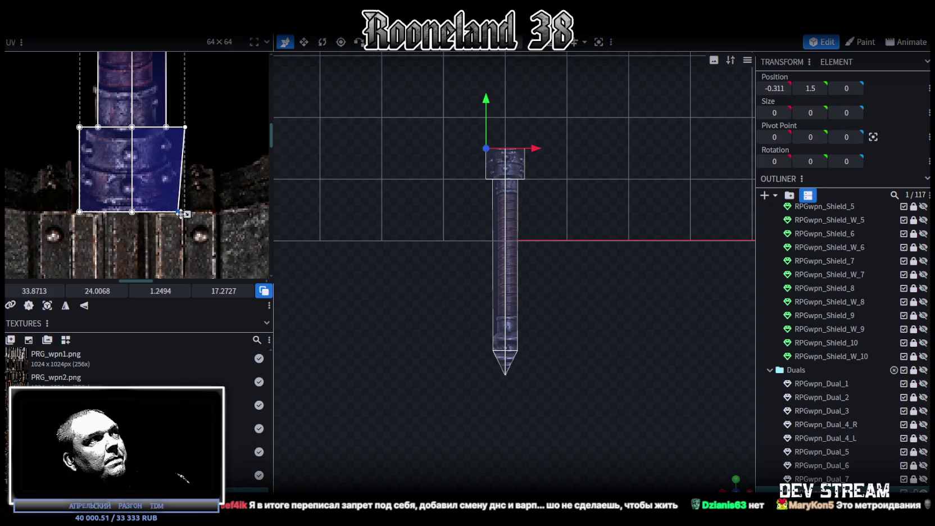
{"action": "left_click_drag", "start_coordinate": [187, 214], "coordinate": [167, 214]}
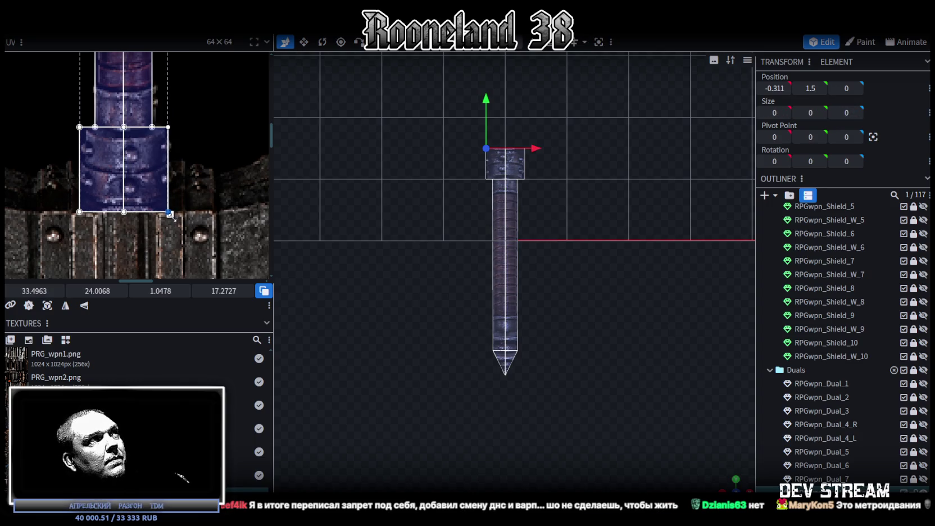
{"action": "scroll", "coordinate": [187, 195], "scroll_direction": "up", "scroll_amount": 2}
{"action": "scroll", "coordinate": [163, 179], "scroll_direction": "up", "scroll_amount": 1}
{"action": "left_click_drag", "start_coordinate": [140, 167], "coordinate": [154, 167]}
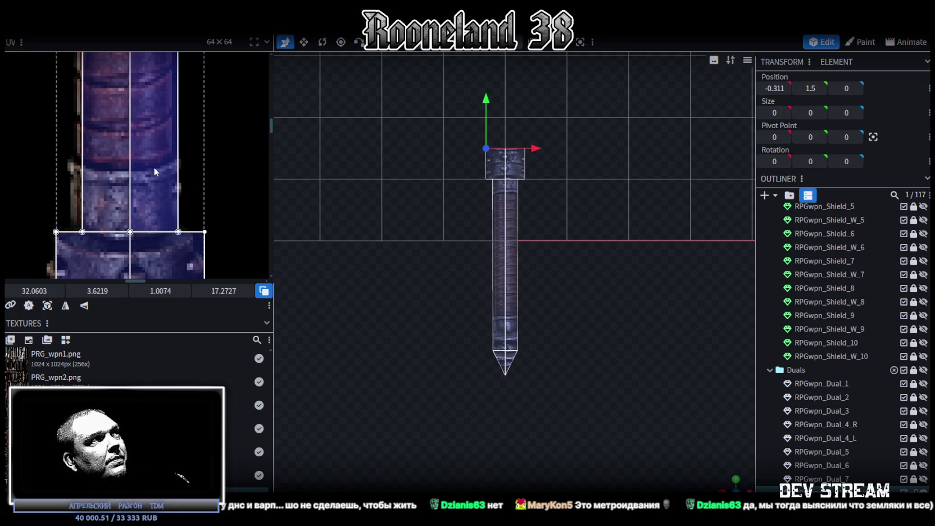
{"action": "scroll", "coordinate": [169, 169], "scroll_direction": "down", "scroll_amount": 2}
{"action": "left_click_drag", "start_coordinate": [194, 253], "coordinate": [186, 249]}
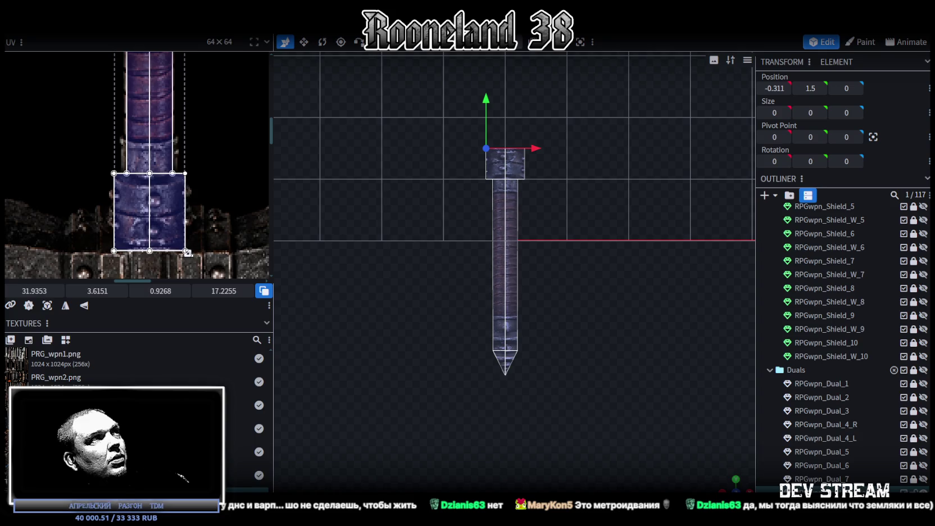
{"action": "scroll", "coordinate": [146, 199], "scroll_direction": "up", "scroll_amount": 2}
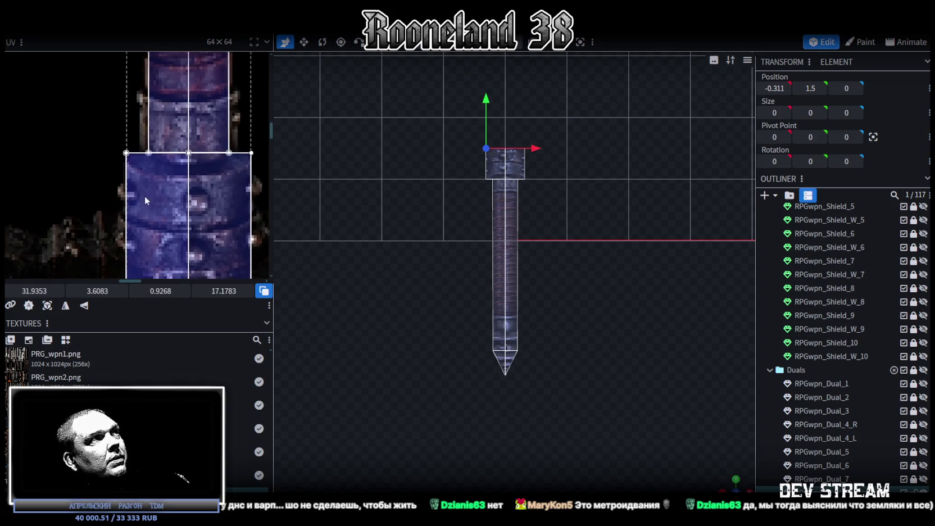
{"action": "left_click", "coordinate": [56, 126]}
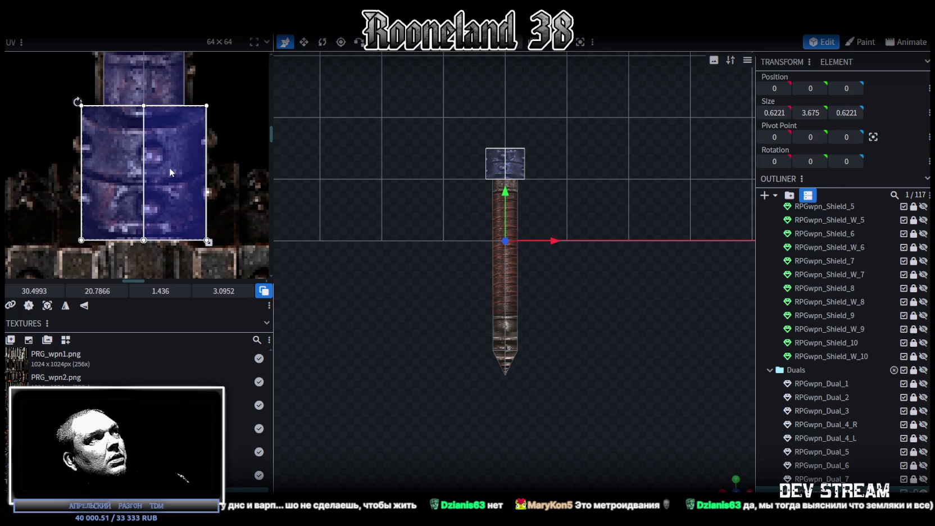
{"action": "left_click_drag", "start_coordinate": [170, 169], "coordinate": [171, 177]}
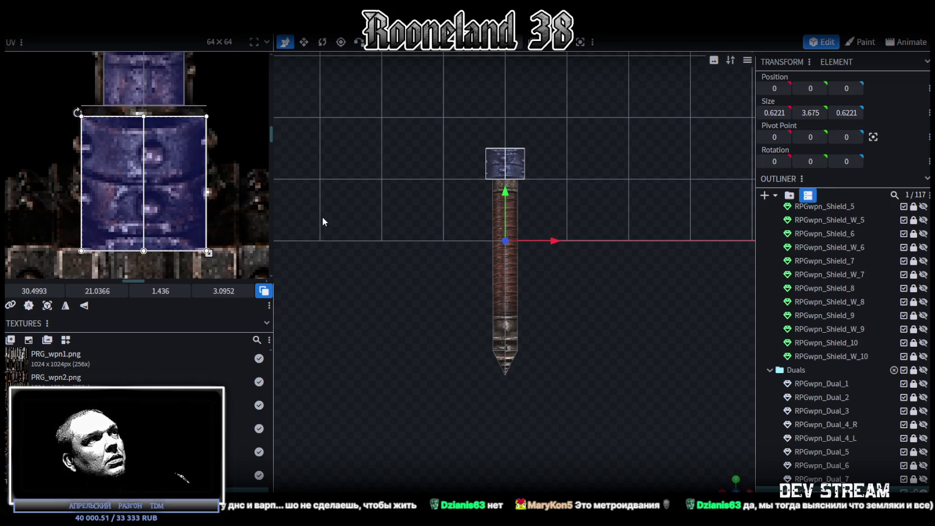
Undo the handle's UV shift, then move it down, shorten it and push its middle edge.
{"action": "key", "text": "ctrl+z"}
{"action": "scroll", "coordinate": [471, 196], "scroll_direction": "up", "scroll_amount": 3}
{"action": "scroll", "coordinate": [532, 165], "scroll_direction": "up", "scroll_amount": 2}
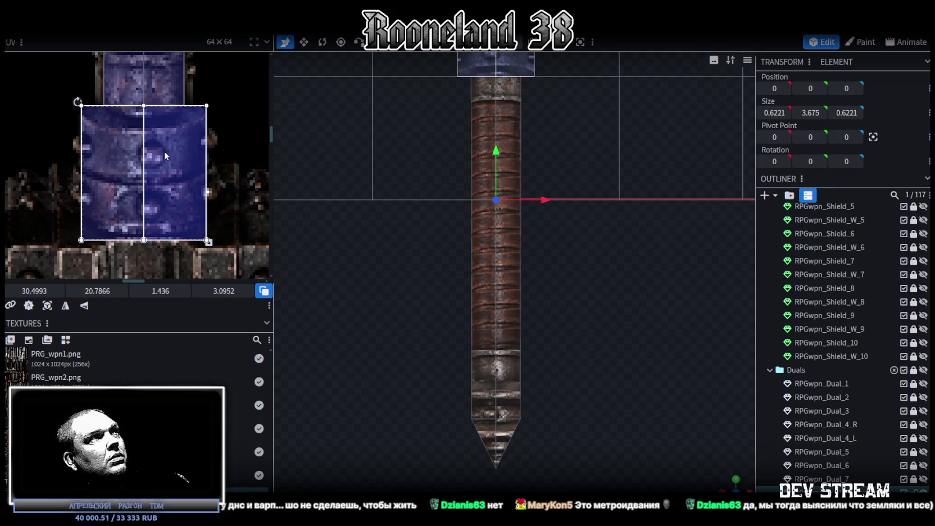
{"action": "left_click_drag", "start_coordinate": [130, 148], "coordinate": [128, 162]}
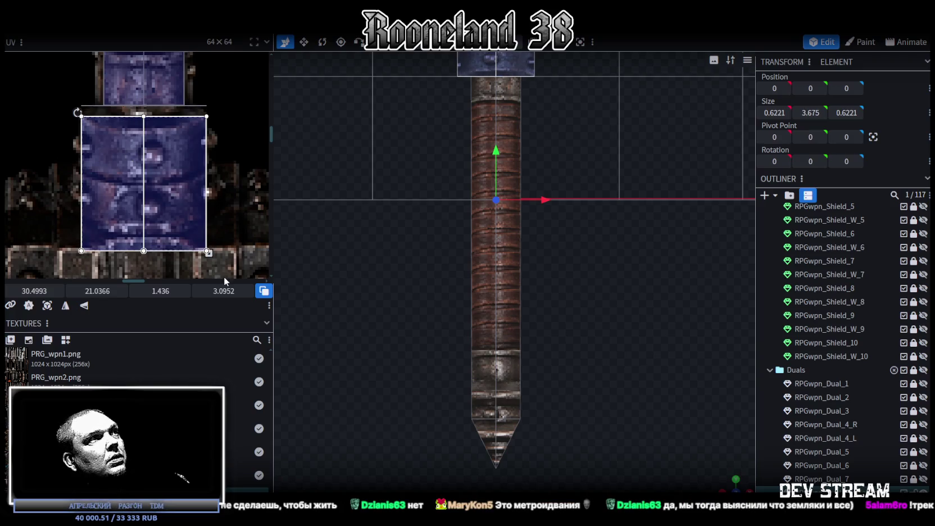
{"action": "left_click_drag", "start_coordinate": [207, 251], "coordinate": [207, 232]}
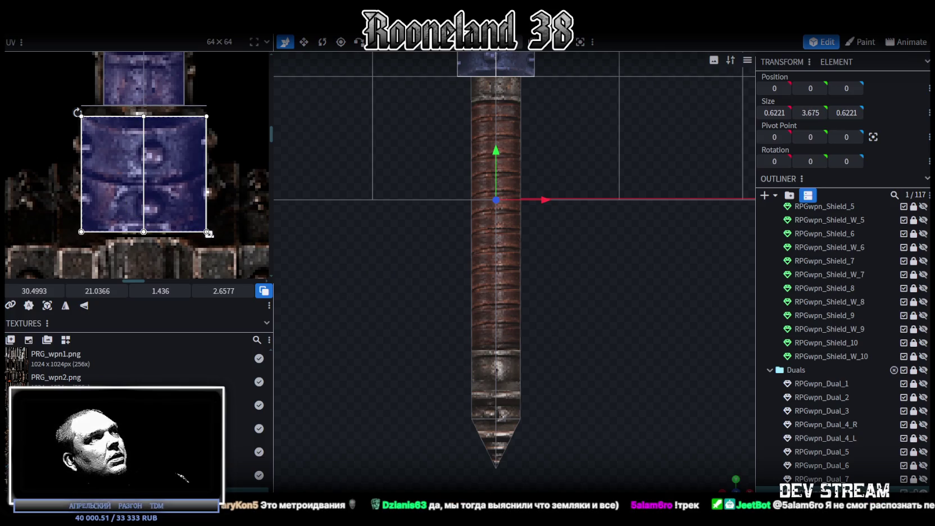
{"action": "left_click_drag", "start_coordinate": [207, 232], "coordinate": [208, 216]}
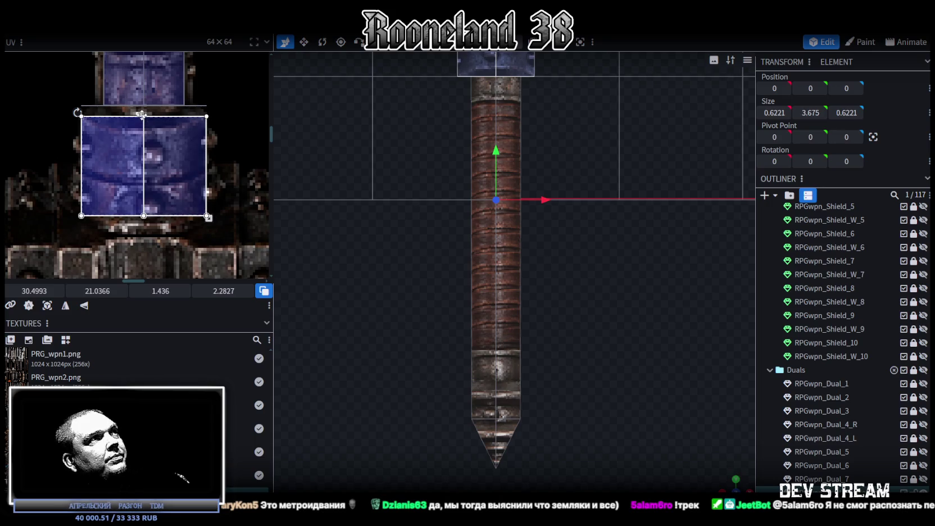
{"action": "left_click", "coordinate": [145, 163]}
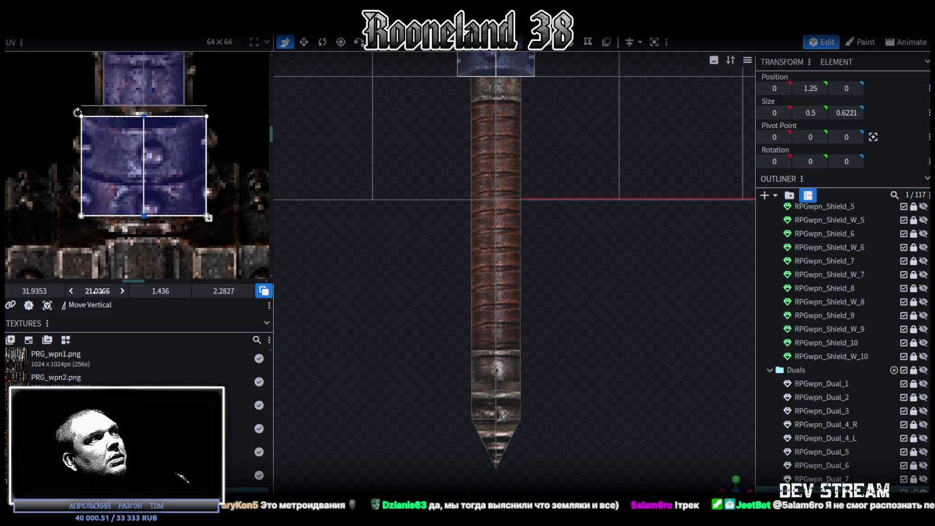
{"action": "left_click_drag", "start_coordinate": [98, 291], "coordinate": [110, 290]}
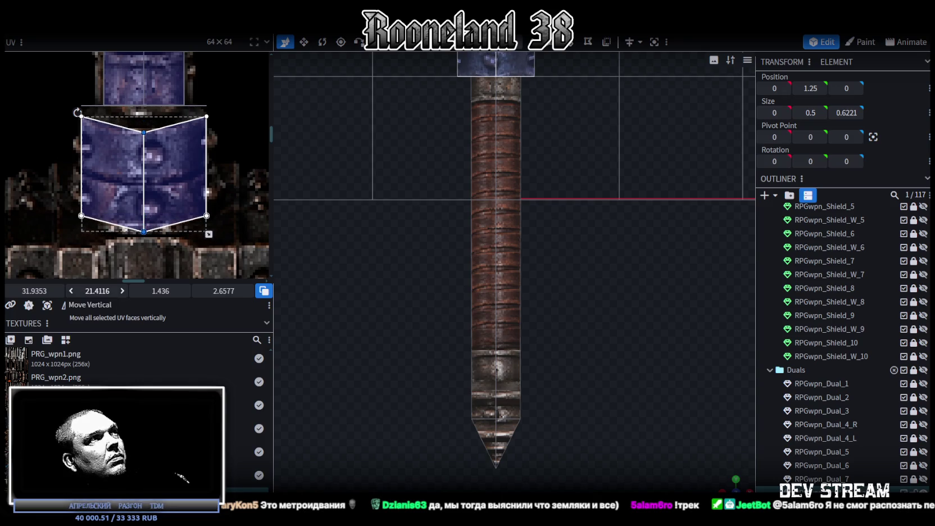
Shift the hammer top block's UV rectangle right and down and shrink it.
{"action": "scroll", "coordinate": [427, 190], "scroll_direction": "up", "scroll_amount": 3}
{"action": "right_click_drag", "start_coordinate": [440, 211], "coordinate": [463, 343]}
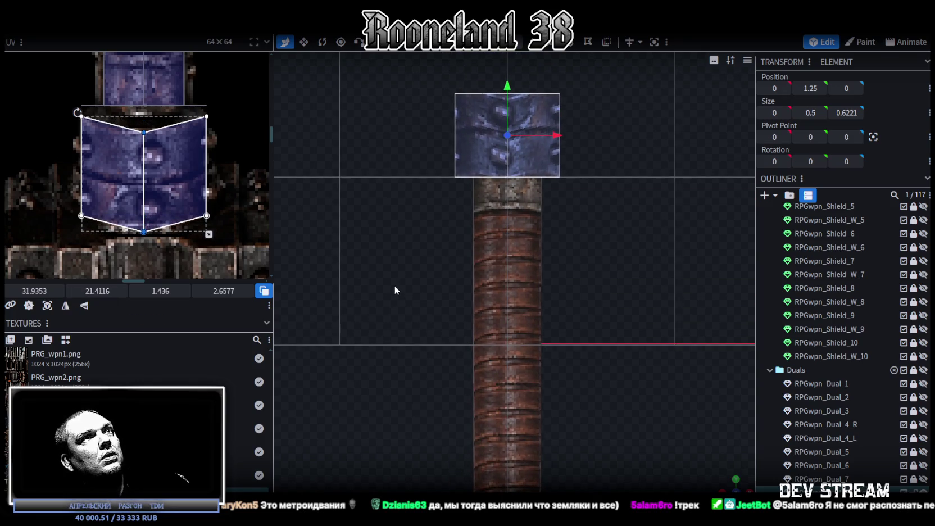
{"action": "mouse_move", "coordinate": [618, 281]}
{"action": "left_mouse_down"}
{"action": "mouse_move", "coordinate": [655, 290]}
{"action": "mouse_move", "coordinate": [561, 309]}
{"action": "mouse_move", "coordinate": [410, 293]}
{"action": "mouse_move", "coordinate": [654, 323]}
{"action": "mouse_move", "coordinate": [535, 154]}
{"action": "left_mouse_up"}
{"action": "left_click", "coordinate": [654, 291]}
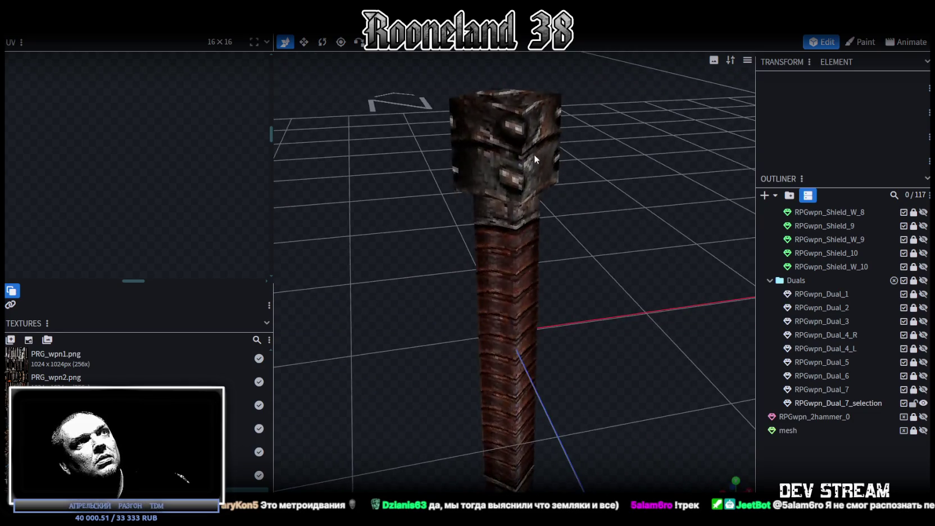
{"action": "left_click", "coordinate": [529, 154]}
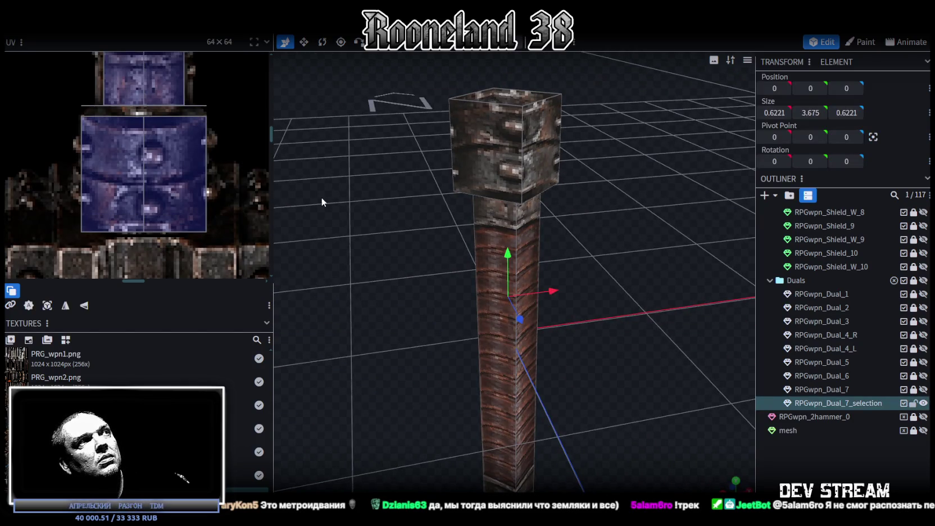
{"action": "left_click", "coordinate": [163, 170]}
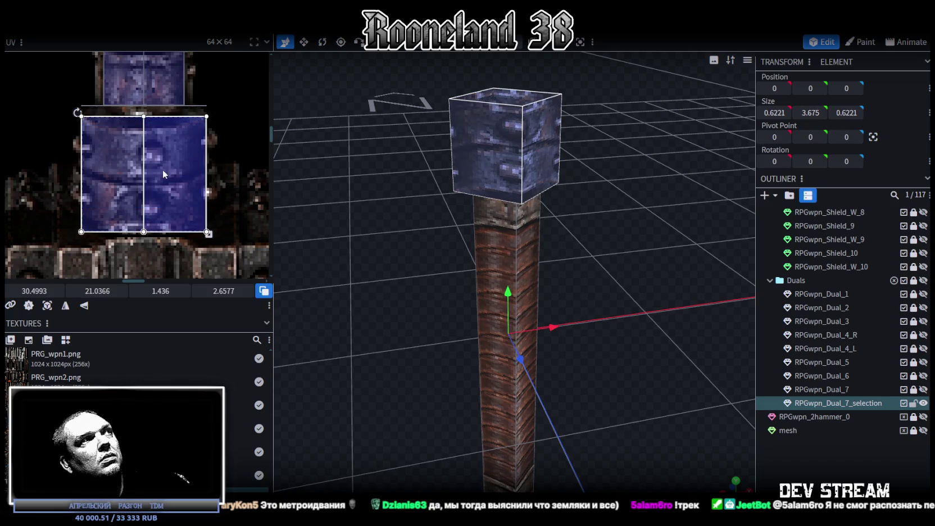
{"action": "left_click_drag", "start_coordinate": [165, 177], "coordinate": [179, 182]}
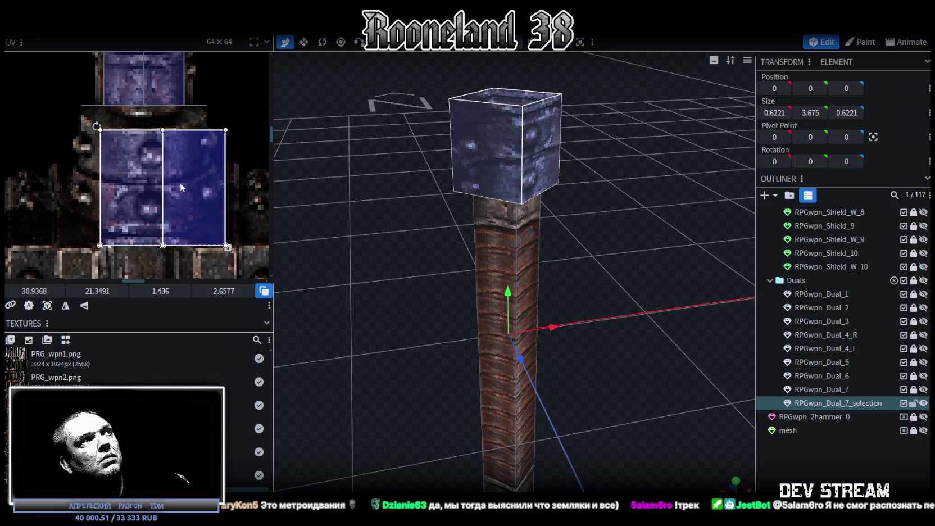
{"action": "mouse_move", "coordinate": [225, 245]}
{"action": "left_mouse_down"}
{"action": "mouse_move", "coordinate": [192, 229]}
{"action": "mouse_move", "coordinate": [201, 233]}
{"action": "left_mouse_up"}
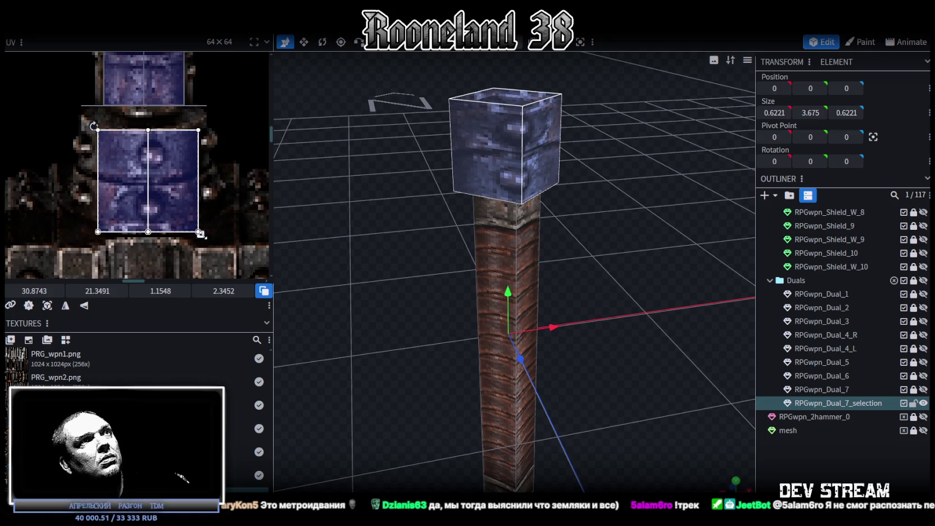
Select a single face of the handle pole from a new viewing angle.
{"action": "left_click", "coordinate": [717, 451]}
{"action": "mouse_move", "coordinate": [692, 413]}
{"action": "left_mouse_down"}
{"action": "mouse_move", "coordinate": [622, 344]}
{"action": "mouse_move", "coordinate": [459, 355]}
{"action": "mouse_move", "coordinate": [452, 345]}
{"action": "mouse_move", "coordinate": [525, 212]}
{"action": "left_mouse_up"}
{"action": "left_click", "coordinate": [526, 212]}
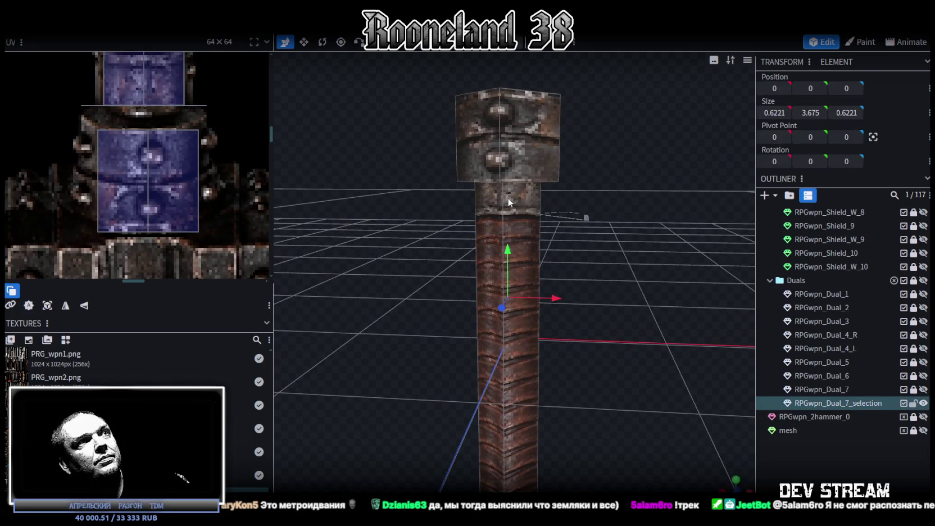
{"action": "left_click", "coordinate": [500, 234]}
{"action": "left_click_drag", "start_coordinate": [530, 223], "coordinate": [579, 174]}
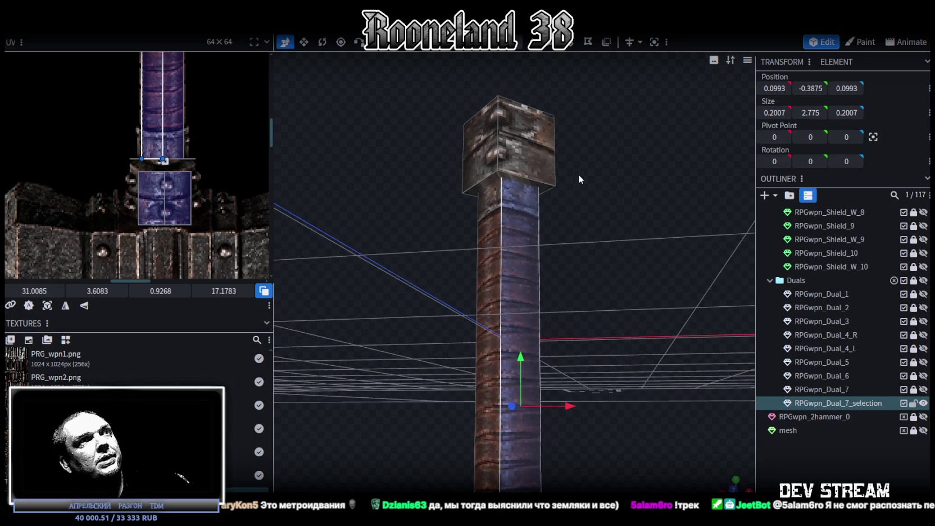
Narrow the selected side face's UV area slightly.
{"action": "left_click", "coordinate": [535, 185]}
{"action": "scroll", "coordinate": [206, 165], "scroll_direction": "up", "scroll_amount": 2}
{"action": "scroll", "coordinate": [206, 165], "scroll_direction": "up", "scroll_amount": 1}
{"action": "left_click_drag", "start_coordinate": [245, 166], "coordinate": [241, 167]}
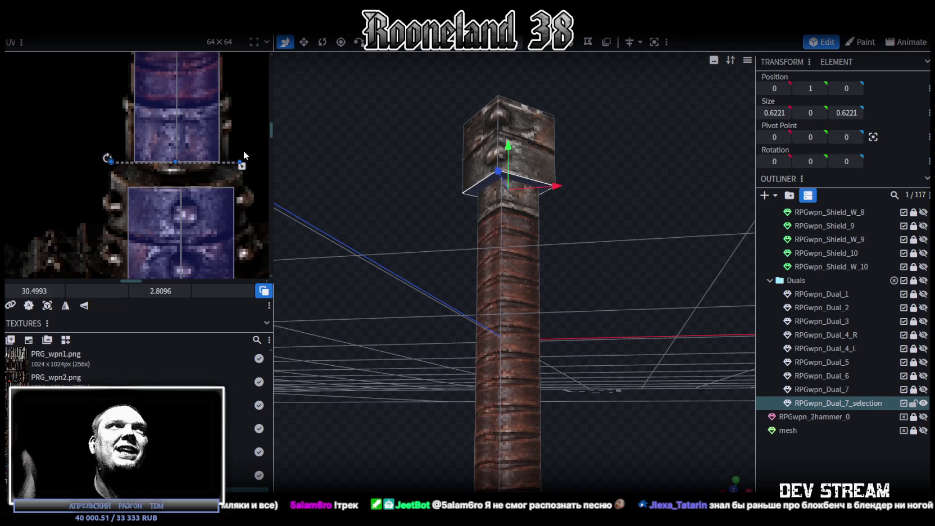
From top view, map the cap's top face to a 1.3096 square atlas patch at 31.449, 21.3313.
{"action": "mouse_move", "coordinate": [618, 298]}
{"action": "left_mouse_down"}
{"action": "mouse_move", "coordinate": [636, 280]}
{"action": "mouse_move", "coordinate": [632, 243]}
{"action": "mouse_move", "coordinate": [629, 302]}
{"action": "mouse_move", "coordinate": [702, 435]}
{"action": "left_mouse_up"}
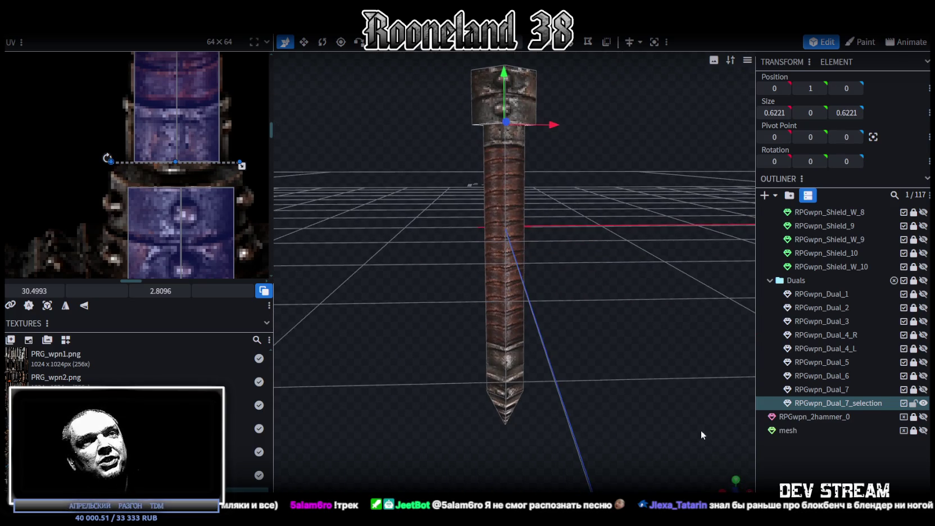
{"action": "left_click", "coordinate": [737, 481]}
{"action": "left_click", "coordinate": [174, 156]}
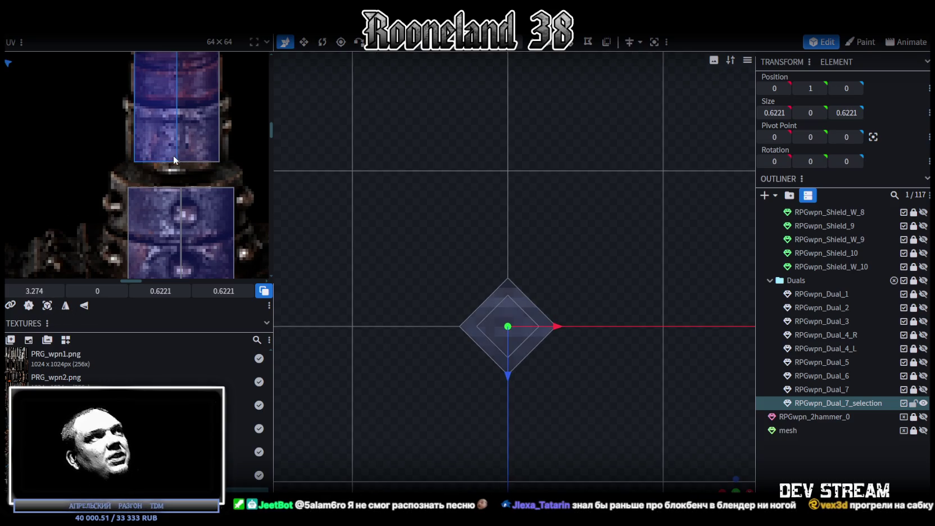
{"action": "scroll", "coordinate": [173, 155], "scroll_direction": "down", "scroll_amount": 3}
{"action": "scroll", "coordinate": [161, 142], "scroll_direction": "down", "scroll_amount": 2}
{"action": "scroll", "coordinate": [174, 203], "scroll_direction": "down", "scroll_amount": 2}
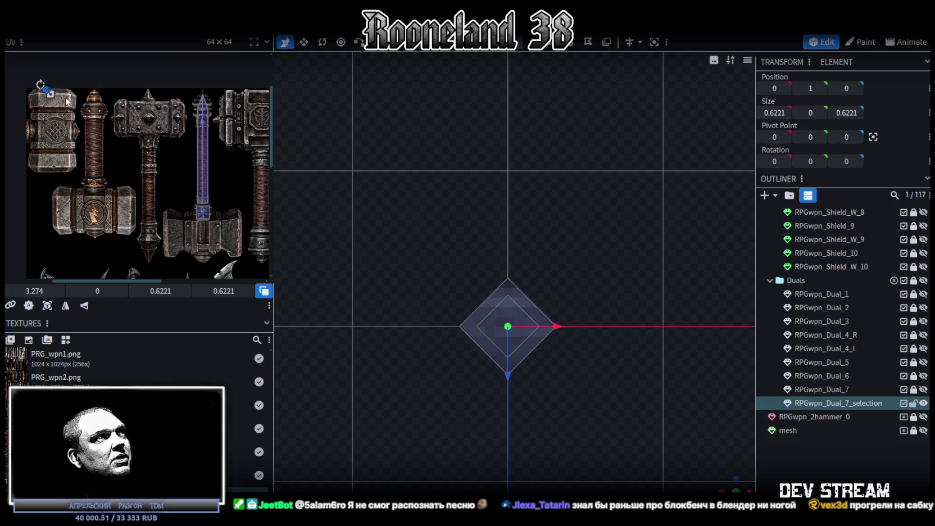
{"action": "mouse_move", "coordinate": [50, 94]}
{"action": "left_mouse_down"}
{"action": "mouse_move", "coordinate": [232, 199]}
{"action": "mouse_move", "coordinate": [219, 216]}
{"action": "mouse_move", "coordinate": [182, 211]}
{"action": "mouse_move", "coordinate": [179, 222]}
{"action": "left_mouse_up"}
{"action": "scroll", "coordinate": [217, 210], "scroll_direction": "up", "scroll_amount": 5}
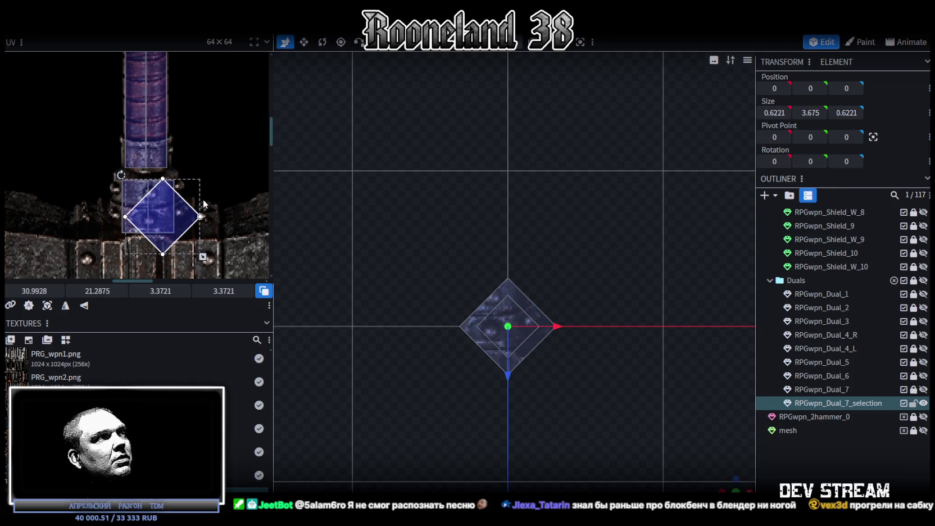
{"action": "mouse_move", "coordinate": [182, 221]}
{"action": "left_mouse_down"}
{"action": "mouse_move", "coordinate": [218, 214]}
{"action": "mouse_move", "coordinate": [172, 209]}
{"action": "mouse_move", "coordinate": [174, 221]}
{"action": "left_mouse_up"}
{"action": "left_click_drag", "start_coordinate": [197, 254], "coordinate": [152, 198]}
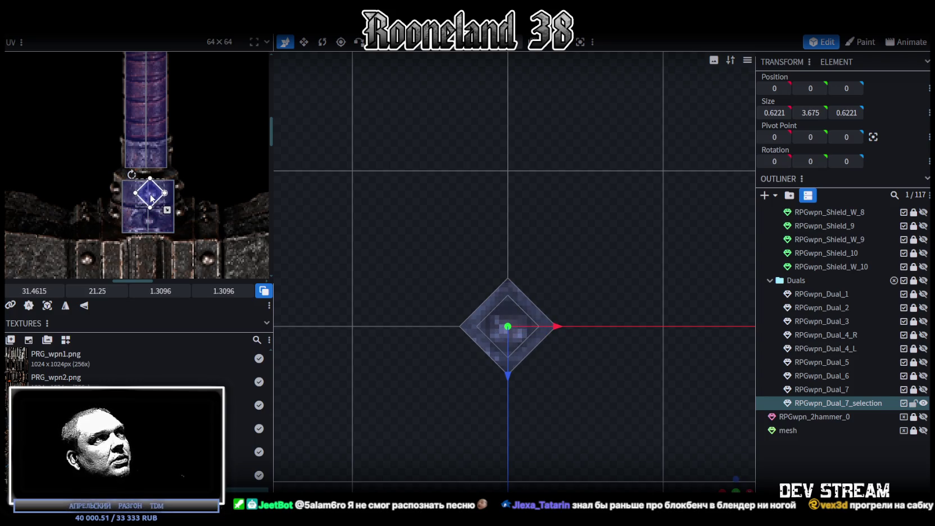
{"action": "left_click_drag", "start_coordinate": [150, 197], "coordinate": [150, 199]}
{"action": "scroll", "coordinate": [596, 406], "scroll_direction": "up", "scroll_amount": 2}
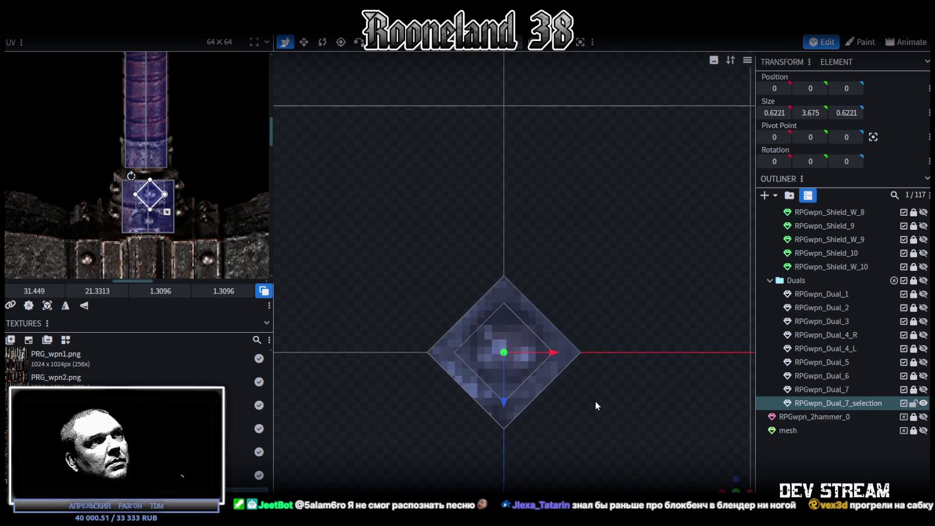
Select the spike at the pillar's bottom and turn the view side-on.
{"action": "left_click_drag", "start_coordinate": [596, 406], "coordinate": [627, 384]}
{"action": "scroll", "coordinate": [597, 385], "scroll_direction": "down", "scroll_amount": 4}
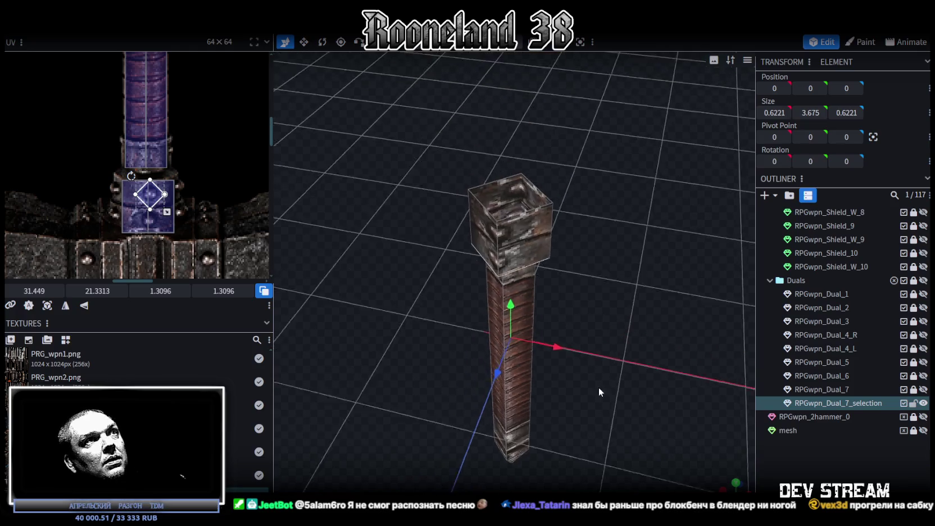
{"action": "left_click_drag", "start_coordinate": [599, 233], "coordinate": [604, 256]}
{"action": "left_click", "coordinate": [523, 372]}
{"action": "mouse_move", "coordinate": [523, 371]}
{"action": "left_mouse_down"}
{"action": "mouse_move", "coordinate": [584, 311]}
{"action": "mouse_move", "coordinate": [618, 378]}
{"action": "mouse_move", "coordinate": [409, 297]}
{"action": "left_mouse_up"}
Box-select the spike's tip faces and raise their UV to about 0.49 onto the atlas spike point.
{"action": "scroll", "coordinate": [196, 213], "scroll_direction": "down", "scroll_amount": 5}
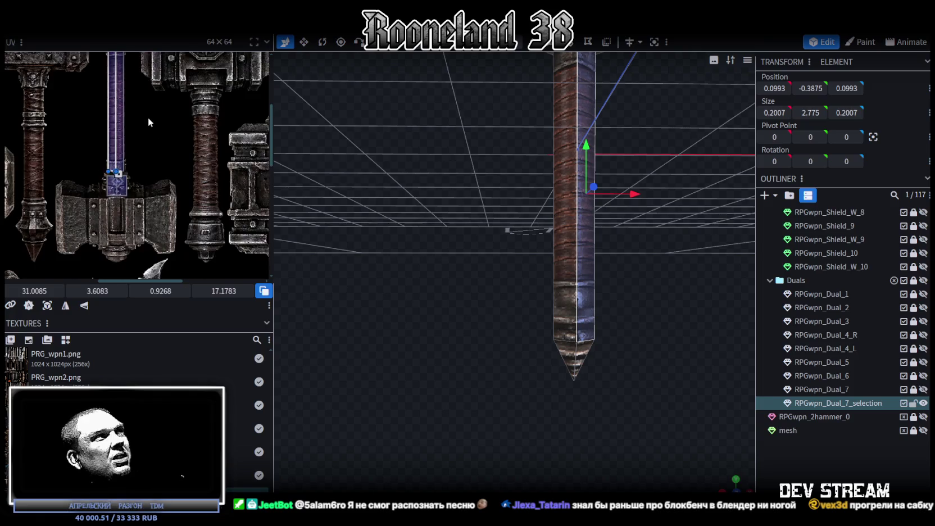
{"action": "scroll", "coordinate": [148, 117], "scroll_direction": "down", "scroll_amount": 2}
{"action": "scroll", "coordinate": [125, 99], "scroll_direction": "up", "scroll_amount": 5}
{"action": "scroll", "coordinate": [171, 165], "scroll_direction": "up", "scroll_amount": 3}
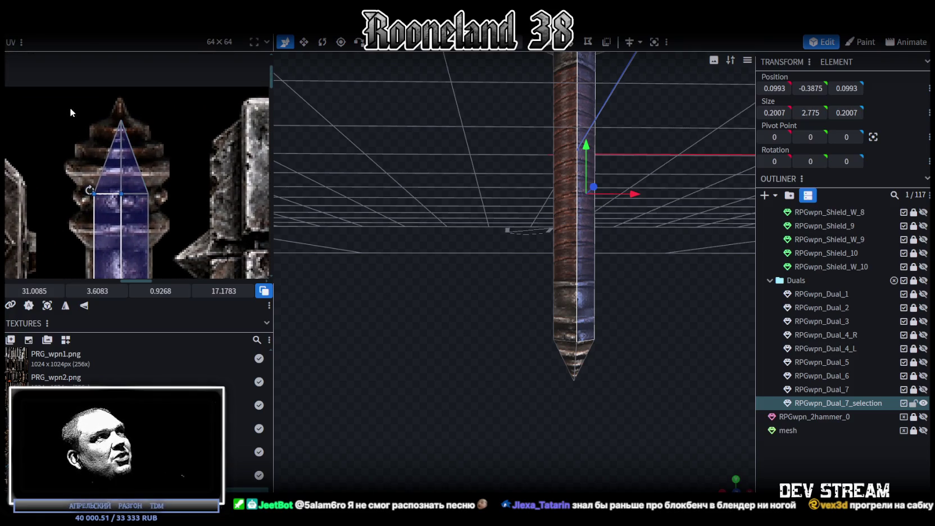
{"action": "left_click_drag", "start_coordinate": [70, 107], "coordinate": [194, 210]}
{"action": "left_click_drag", "start_coordinate": [97, 291], "coordinate": [73, 291]}
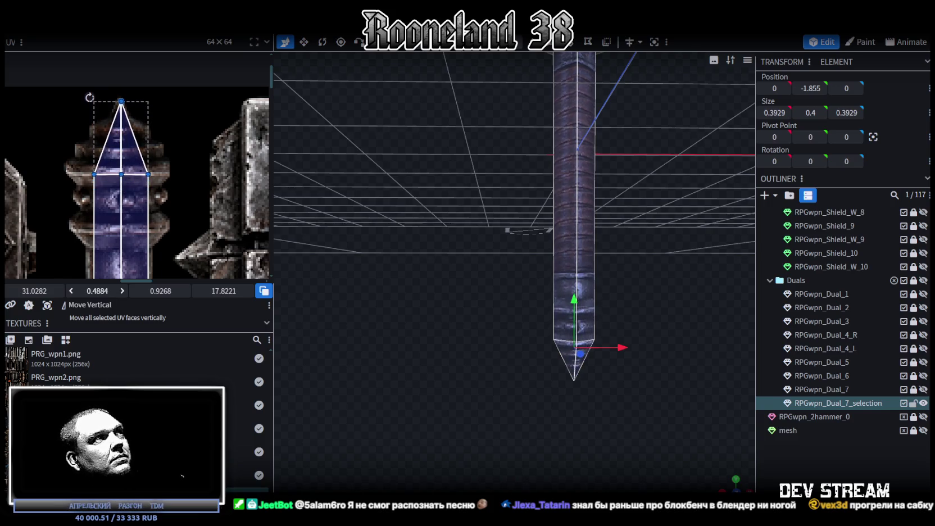
{"action": "mouse_move", "coordinate": [494, 273]}
{"action": "left_mouse_down"}
{"action": "mouse_move", "coordinate": [449, 238]}
{"action": "mouse_move", "coordinate": [541, 221]}
{"action": "mouse_move", "coordinate": [435, 152]}
{"action": "left_mouse_up"}
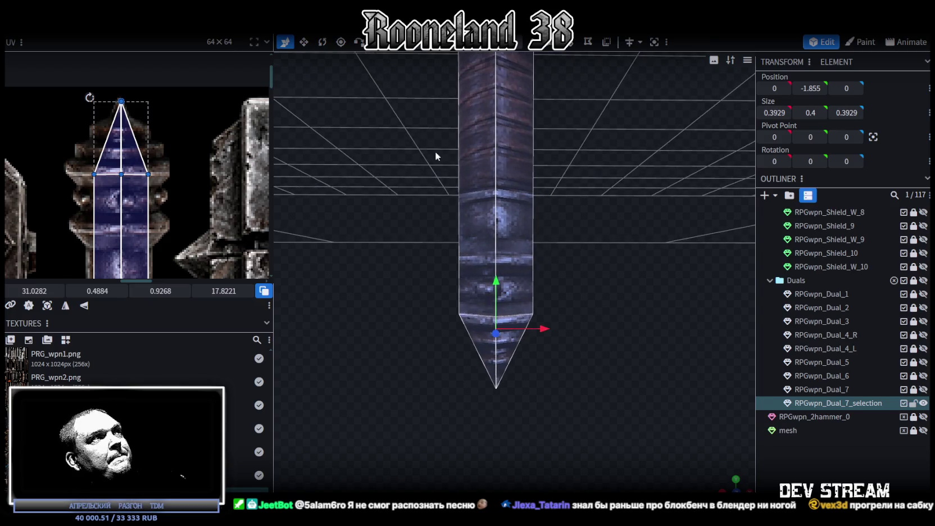
{"action": "left_click", "coordinate": [496, 216]}
{"action": "scroll", "coordinate": [179, 258], "scroll_direction": "down", "scroll_amount": 2}
{"action": "scroll", "coordinate": [180, 258], "scroll_direction": "down", "scroll_amount": 3}
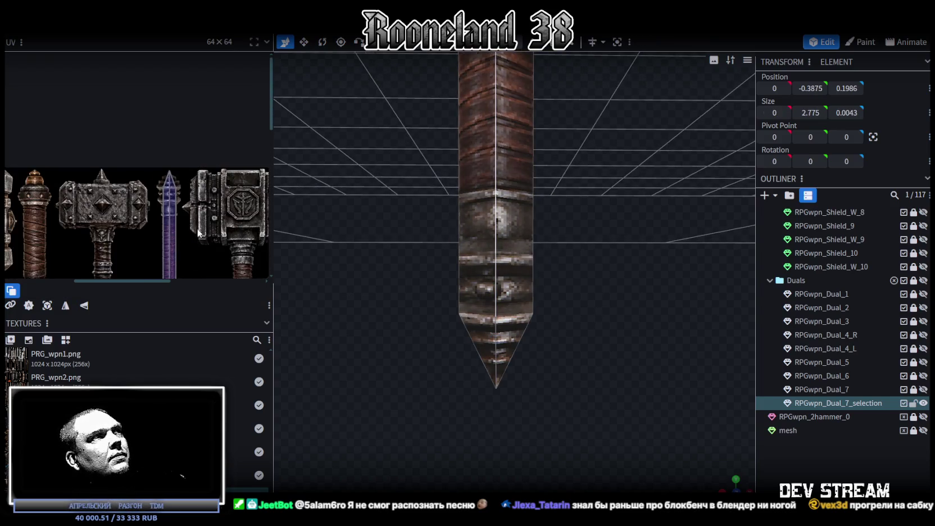
Insert a loop cut around the pillar with Ctrl+R and slide it into position.
{"action": "key", "text": "ctrl+r"}
{"action": "scroll", "coordinate": [581, 246], "scroll_direction": "down", "scroll_amount": 3}
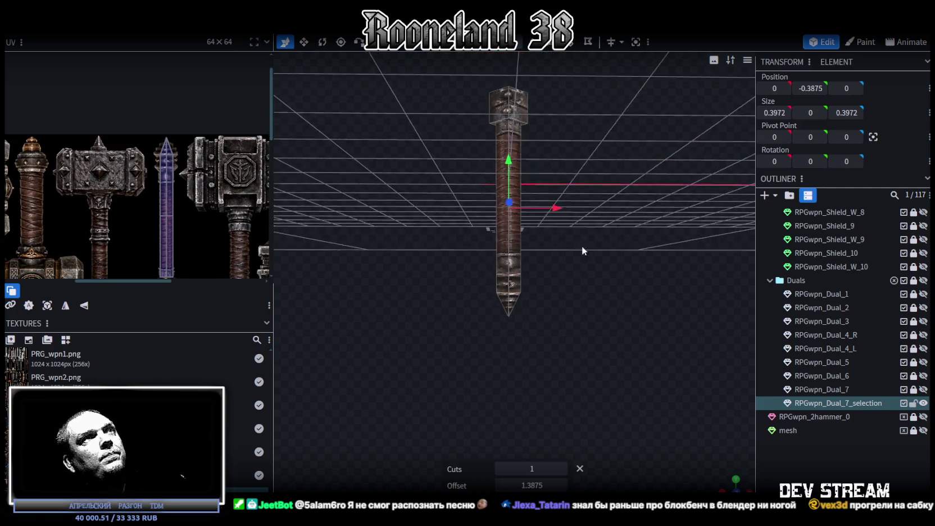
{"action": "scroll", "coordinate": [580, 279], "scroll_direction": "up", "scroll_amount": 3}
{"action": "mouse_move", "coordinate": [532, 484]}
{"action": "left_mouse_down"}
{"action": "mouse_move", "coordinate": [556, 484]}
{"action": "mouse_move", "coordinate": [534, 485]}
{"action": "left_mouse_up"}
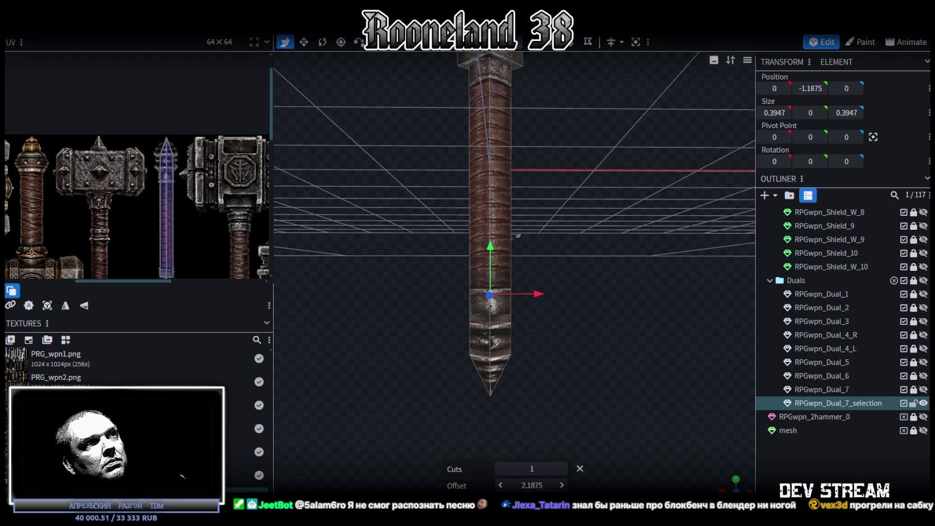
{"action": "scroll", "coordinate": [554, 381], "scroll_direction": "up", "scroll_amount": 3}
{"action": "scroll", "coordinate": [588, 349], "scroll_direction": "up", "scroll_amount": 3}
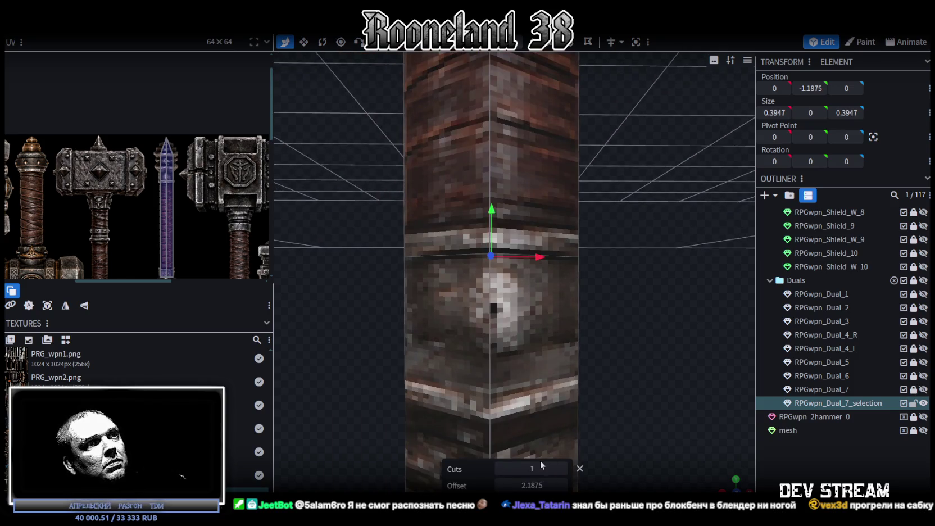
{"action": "left_click", "coordinate": [501, 487]}
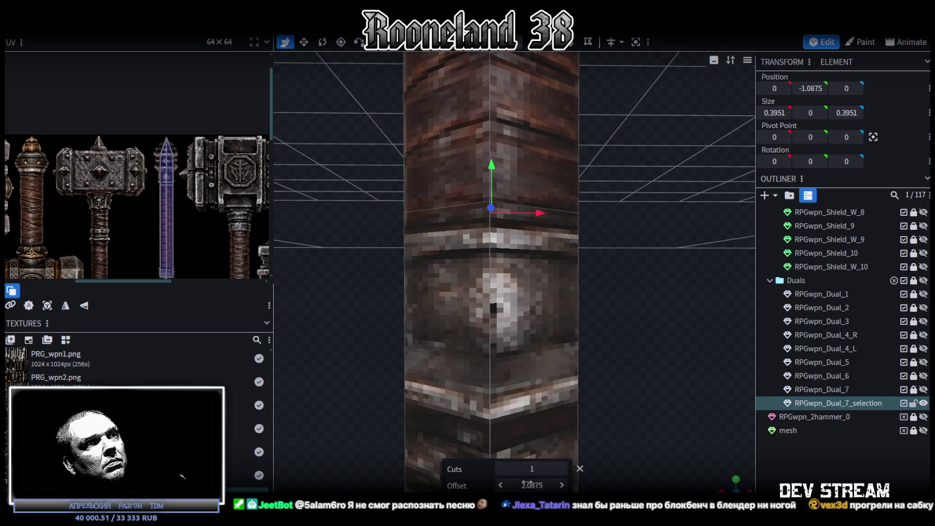
{"action": "left_click", "coordinate": [562, 485]}
{"action": "scroll", "coordinate": [532, 487], "scroll_direction": "down", "scroll_amount": 3}
{"action": "scroll", "coordinate": [532, 487], "scroll_direction": "down", "scroll_amount": 2}
{"action": "scroll", "coordinate": [533, 487], "scroll_direction": "up", "scroll_amount": 3}
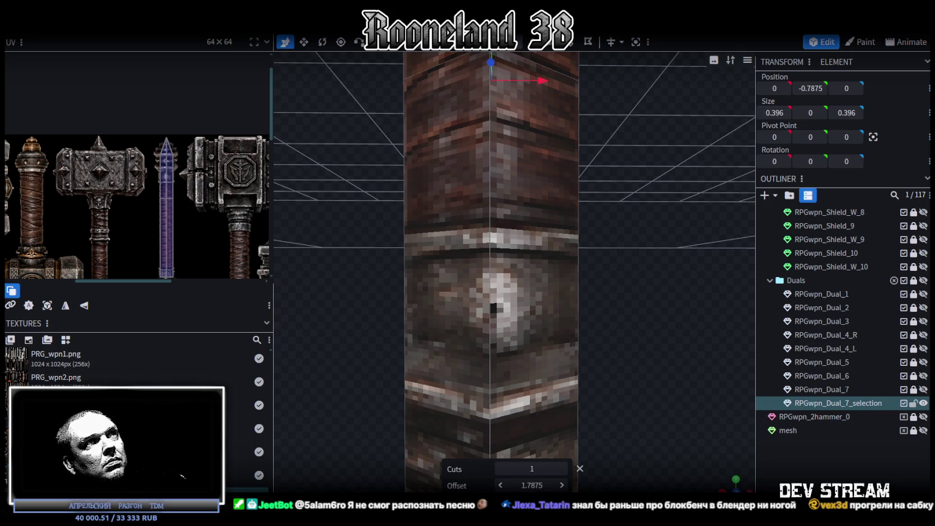
{"action": "scroll", "coordinate": [532, 486], "scroll_direction": "up", "scroll_amount": 1}
{"action": "scroll", "coordinate": [533, 486], "scroll_direction": "up", "scroll_amount": 1}
{"action": "scroll", "coordinate": [532, 487], "scroll_direction": "down", "scroll_amount": 1}
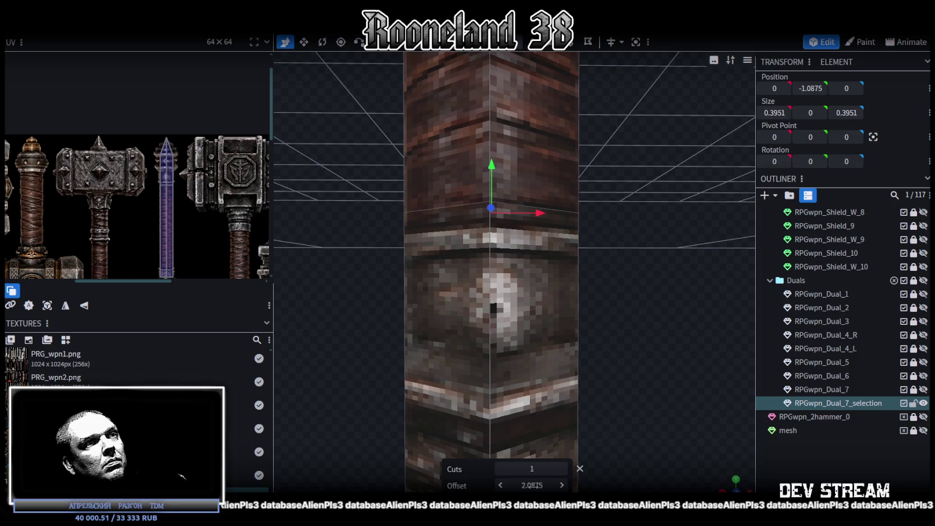
{"action": "scroll", "coordinate": [532, 486], "scroll_direction": "up", "scroll_amount": 1}
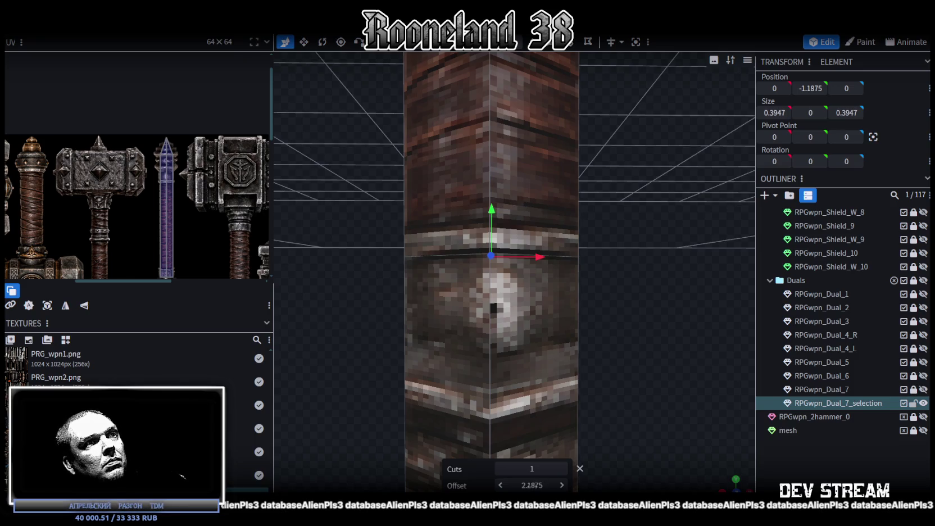
Enter the loop cut's offset precisely, trying 2.14 and settling on 2.125.
{"action": "key", "text": "Delete"}
{"action": "key", "text": "Delete"}
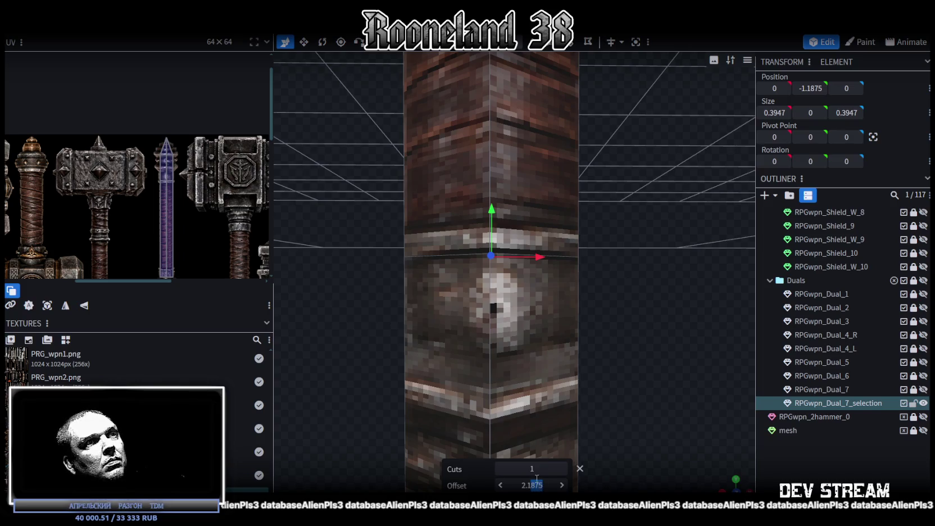
{"action": "left_click", "coordinate": [533, 469]}
{"action": "left_click", "coordinate": [545, 484]}
{"action": "key", "text": "BackSpace"}
{"action": "type", "text": "4"}
{"action": "key", "text": "Return"}
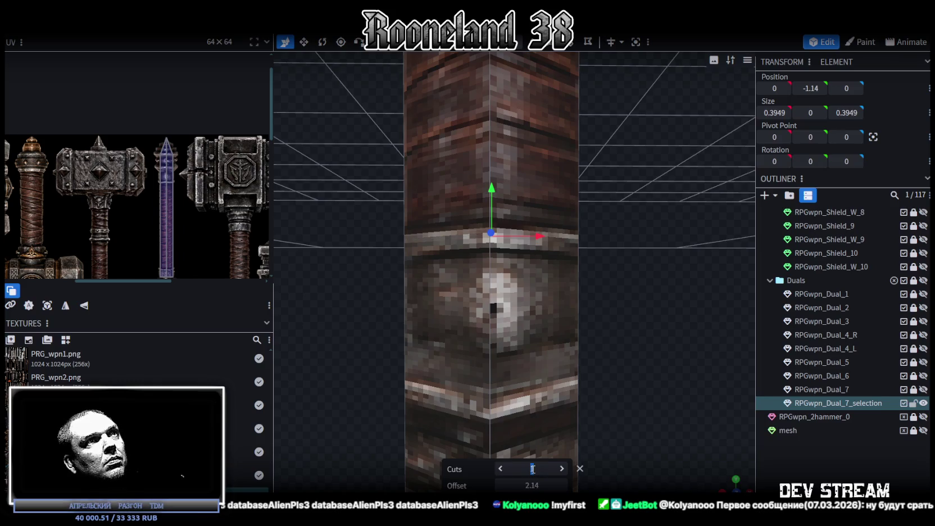
{"action": "left_click", "coordinate": [532, 485]}
{"action": "type", "text": "2.125"}
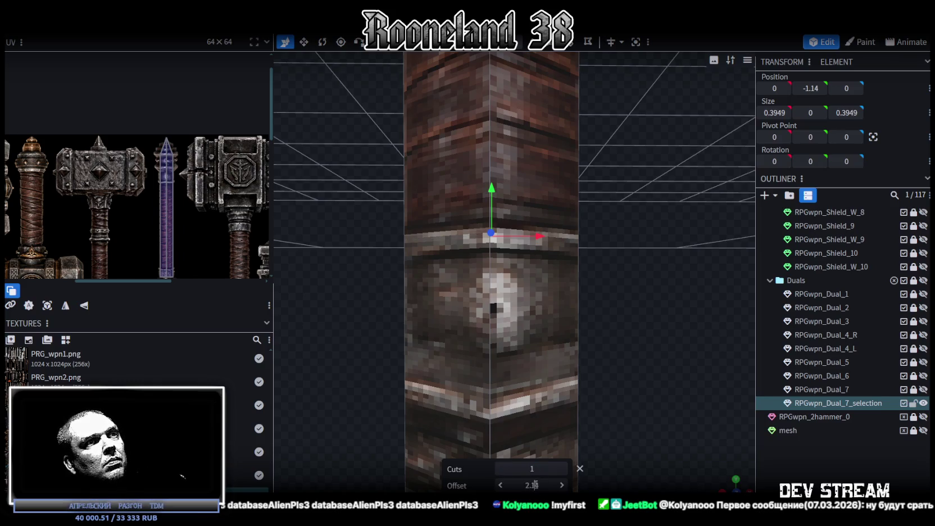
{"action": "left_click", "coordinate": [532, 468]}
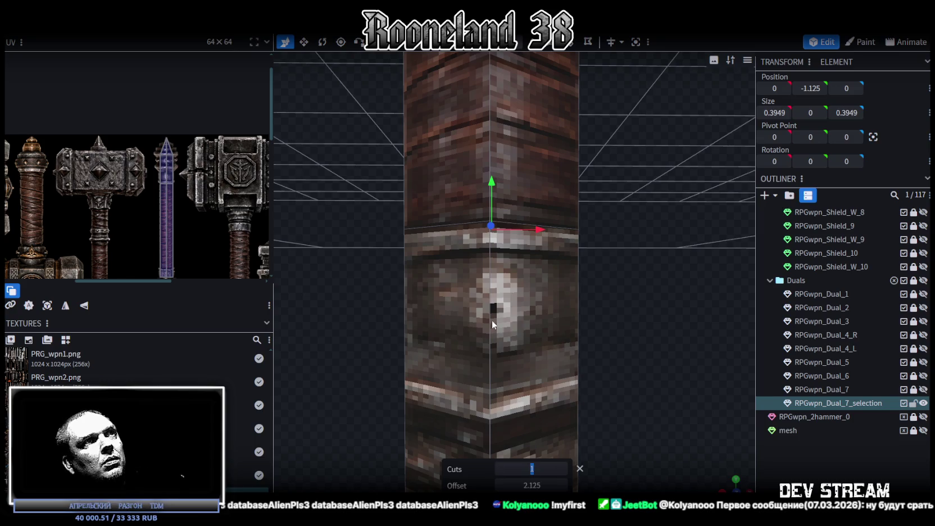
Select the lower band section and then another section of the pommel.
{"action": "scroll", "coordinate": [496, 321], "scroll_direction": "down", "scroll_amount": 5}
{"action": "left_click", "coordinate": [508, 309]}
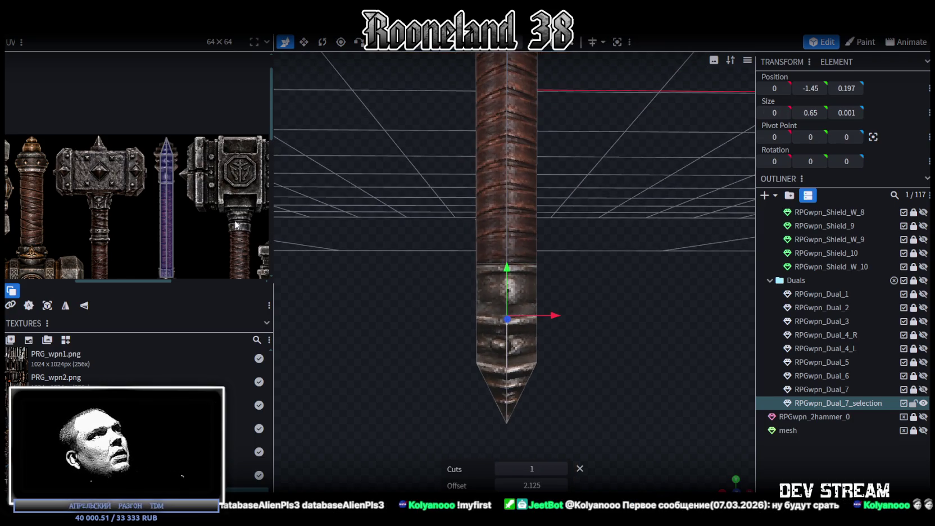
{"action": "scroll", "coordinate": [115, 213], "scroll_direction": "down", "scroll_amount": 5}
{"action": "scroll", "coordinate": [174, 212], "scroll_direction": "left", "scroll_amount": 3}
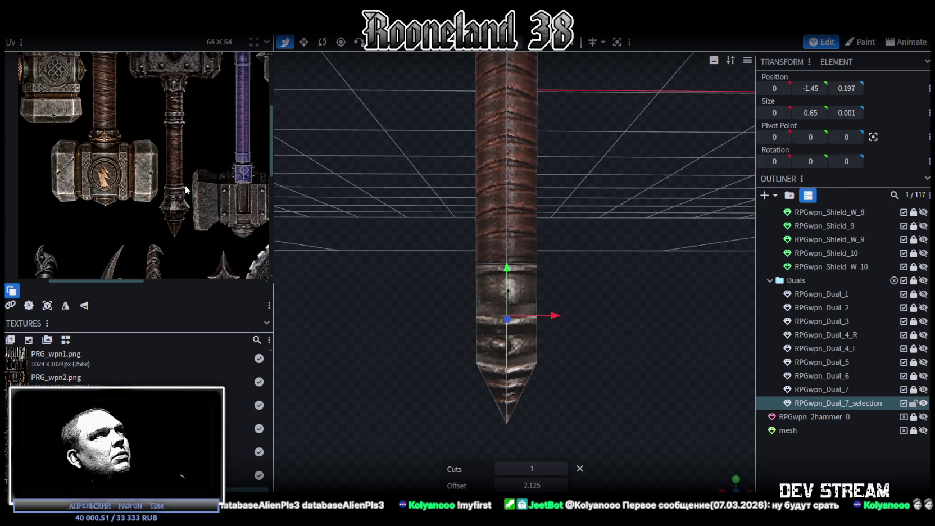
{"action": "scroll", "coordinate": [130, 261], "scroll_direction": "right", "scroll_amount": 3}
{"action": "scroll", "coordinate": [179, 162], "scroll_direction": "up", "scroll_amount": 3, "text": "ctrl"}
{"action": "scroll", "coordinate": [192, 148], "scroll_direction": "up", "scroll_amount": 3, "text": "ctrl"}
{"action": "scroll", "coordinate": [191, 149], "scroll_direction": "up", "scroll_amount": 1}
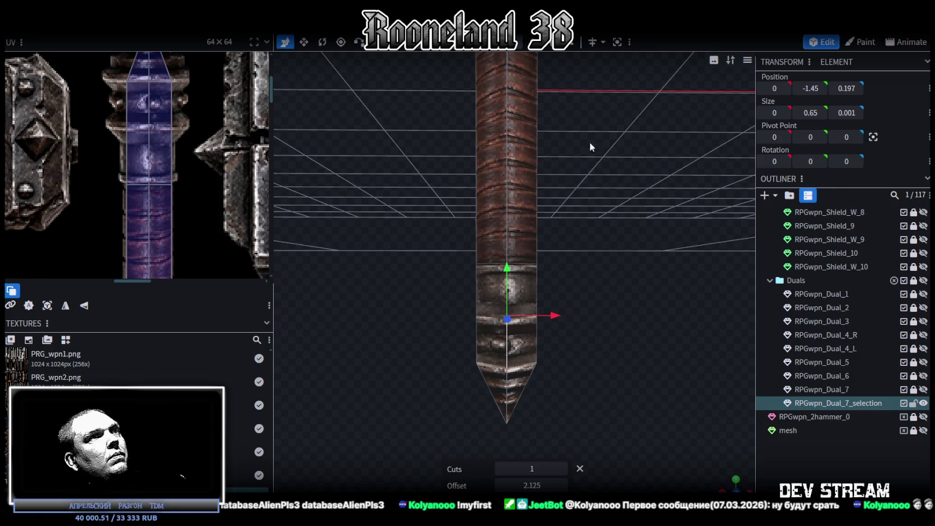
{"action": "left_click", "coordinate": [613, 44]}
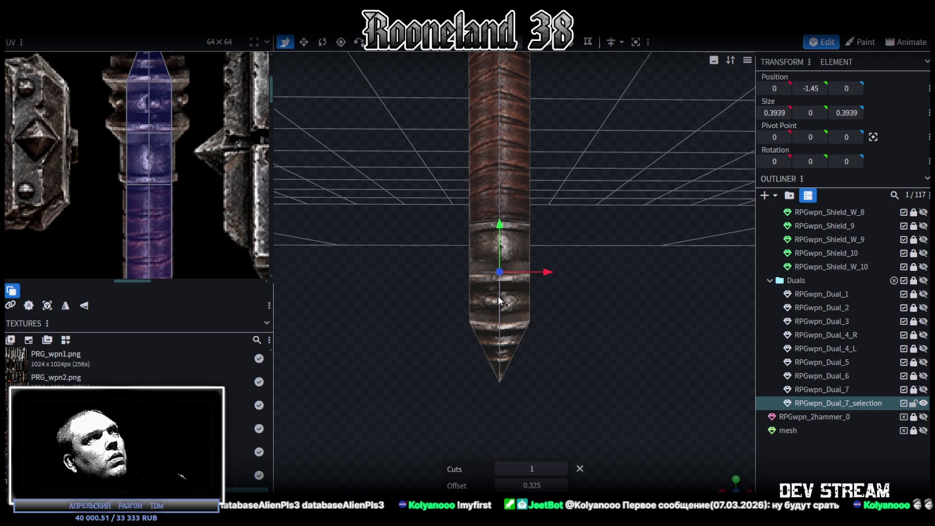
{"action": "scroll", "coordinate": [256, 163], "scroll_direction": "up", "scroll_amount": 1}
{"action": "scroll", "coordinate": [242, 174], "scroll_direction": "up", "scroll_amount": 1}
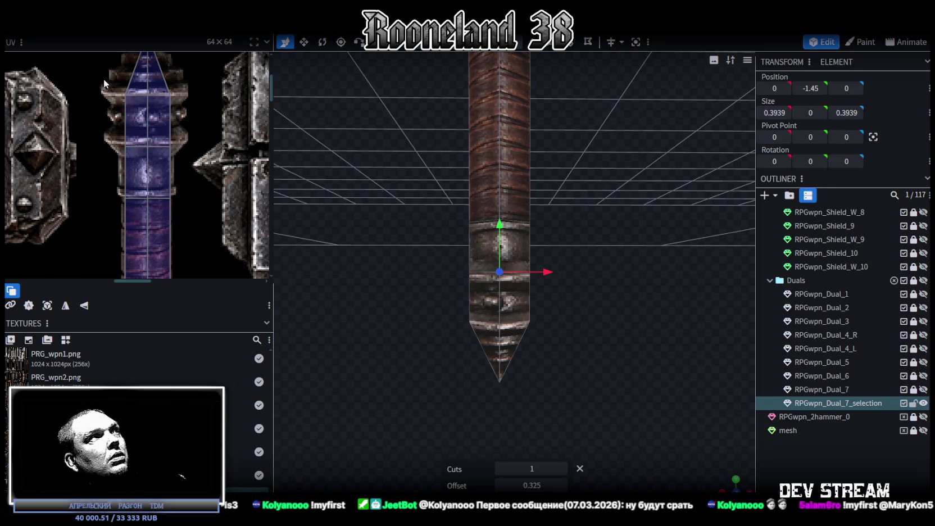
Widen both ring halves' UV edges outward and raise the shaft face's top UV edge.
{"action": "left_click_drag", "start_coordinate": [107, 82], "coordinate": [134, 151]}
{"action": "left_click_drag", "start_coordinate": [34, 292], "coordinate": [26, 291]}
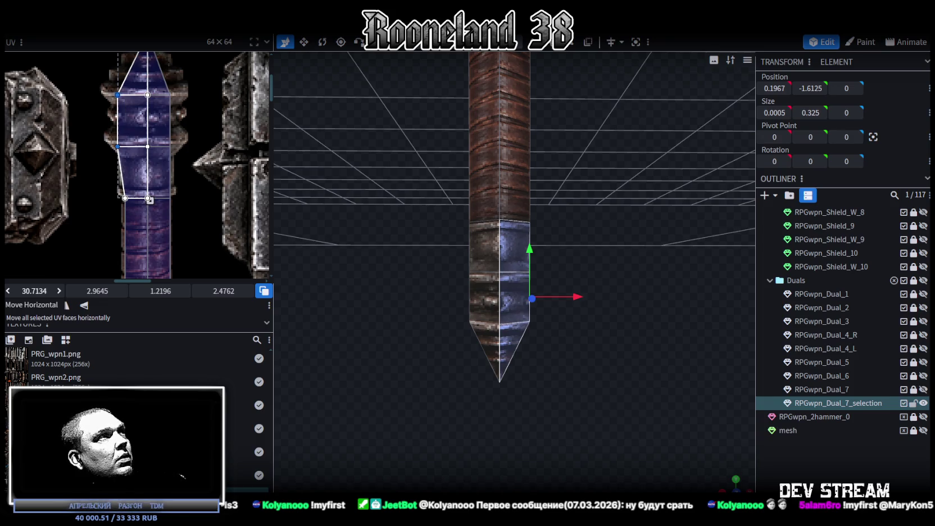
{"action": "key", "text": "ctrl+z"}
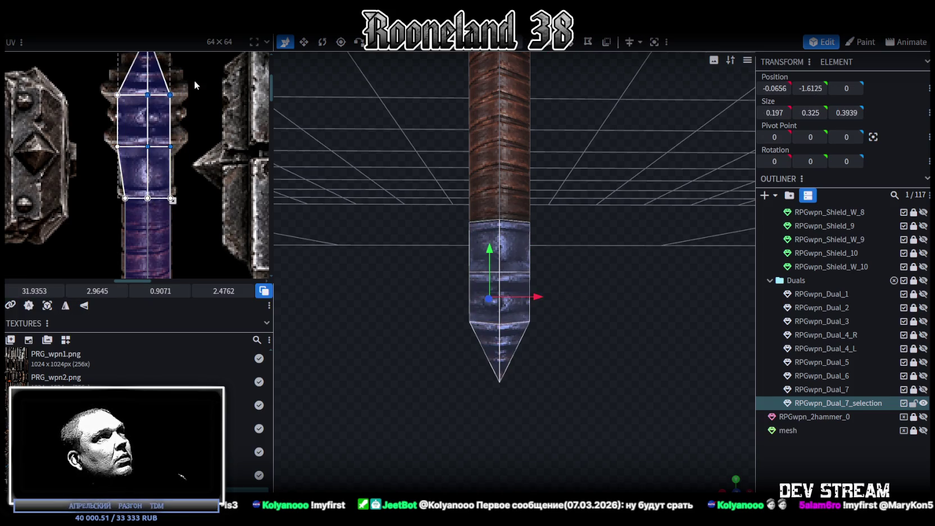
{"action": "key", "text": "ctrl+z"}
{"action": "left_click_drag", "start_coordinate": [33, 292], "coordinate": [40, 291]}
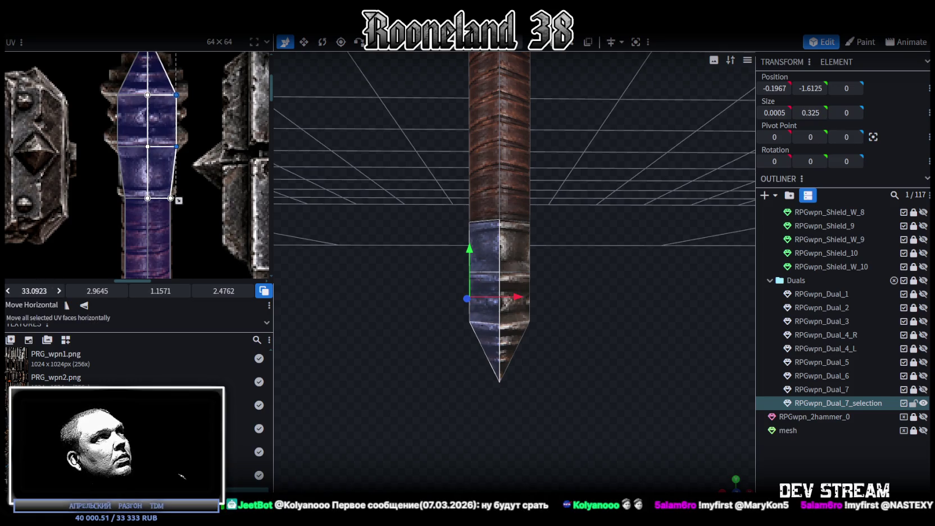
{"action": "key", "text": "ctrl+z"}
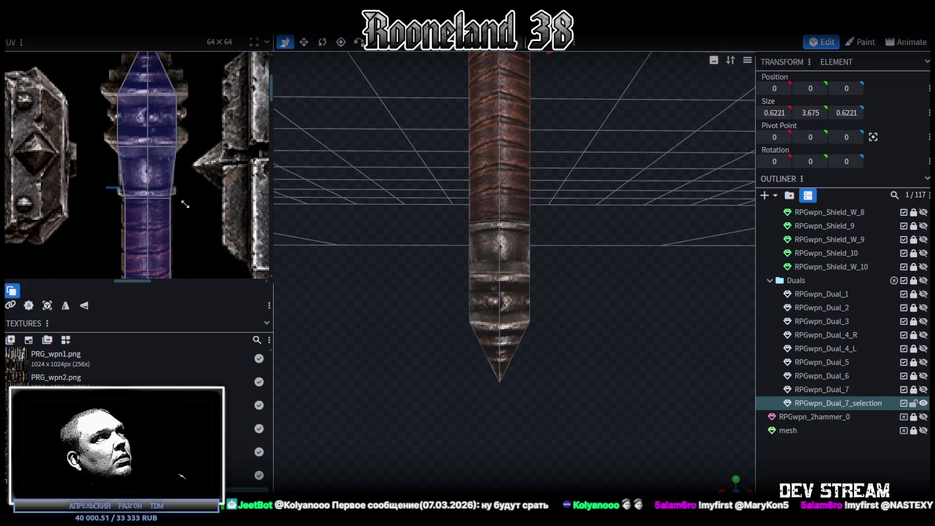
{"action": "key", "text": "ctrl+z"}
{"action": "left_click_drag", "start_coordinate": [97, 290], "coordinate": [183, 277]}
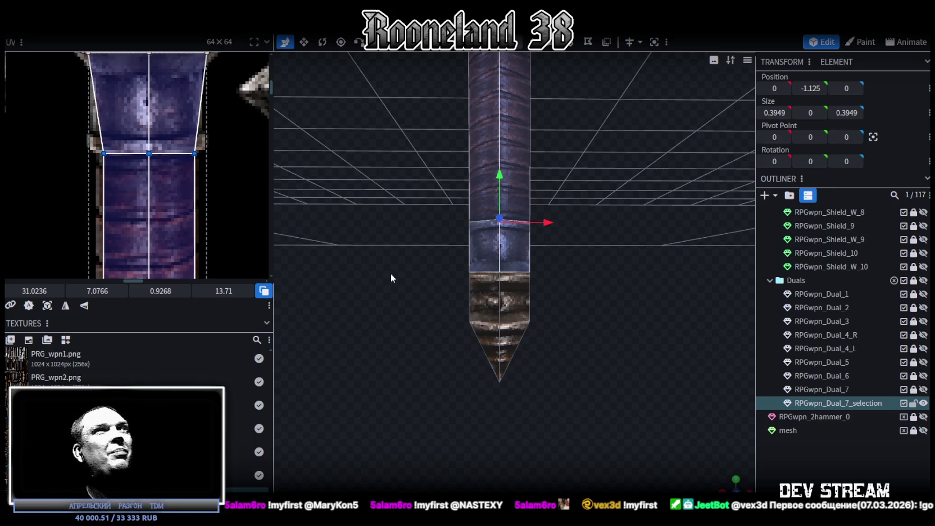
Select the spike face and widen its mirrored half's UV corner outward on the atlas.
{"action": "scroll", "coordinate": [215, 151], "scroll_direction": "down", "scroll_amount": 3}
{"action": "scroll", "coordinate": [216, 150], "scroll_direction": "up", "scroll_amount": 1}
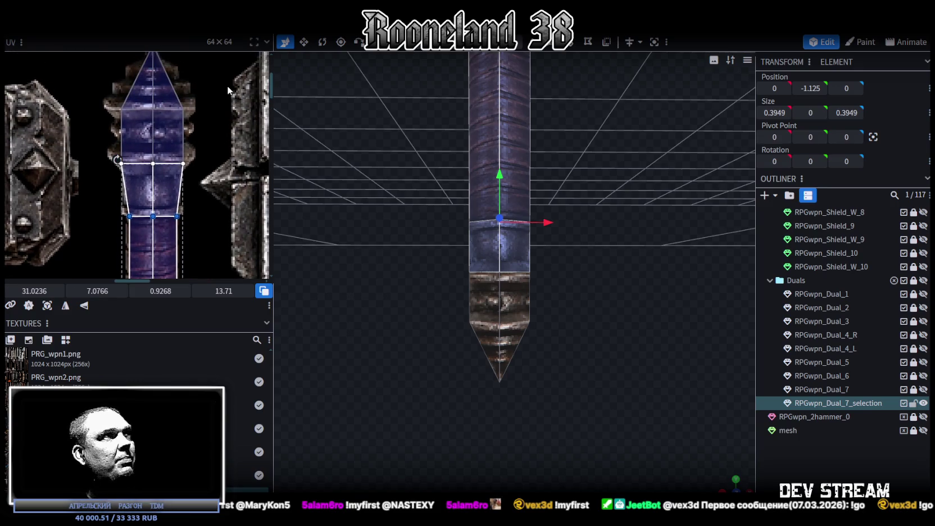
{"action": "scroll", "coordinate": [161, 111], "scroll_direction": "up", "scroll_amount": 1}
{"action": "scroll", "coordinate": [188, 108], "scroll_direction": "up", "scroll_amount": 1}
{"action": "key", "text": "ctrl+z"}
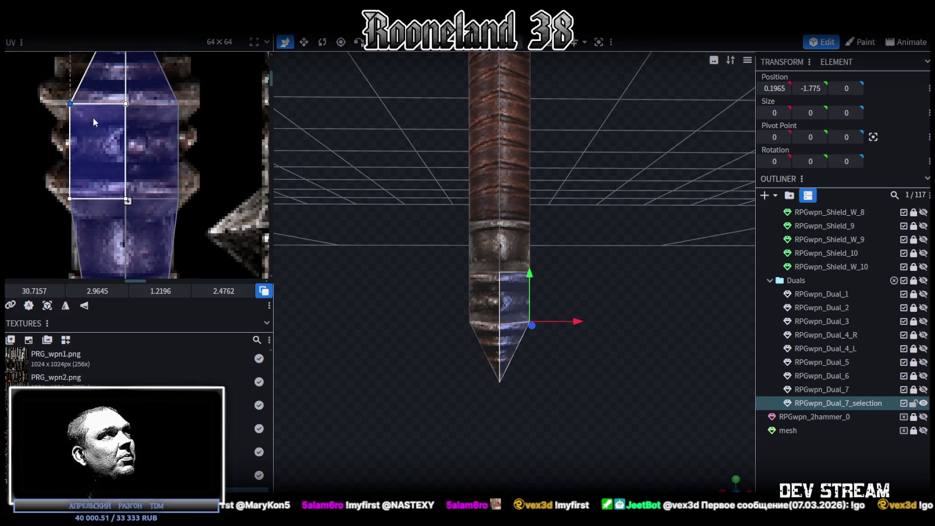
{"action": "left_click", "coordinate": [65, 305]}
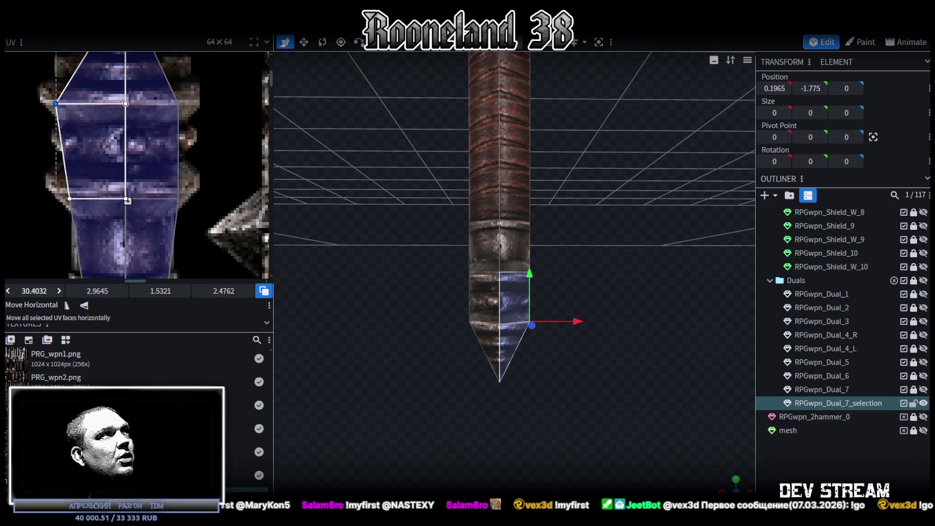
{"action": "left_click", "coordinate": [154, 129]}
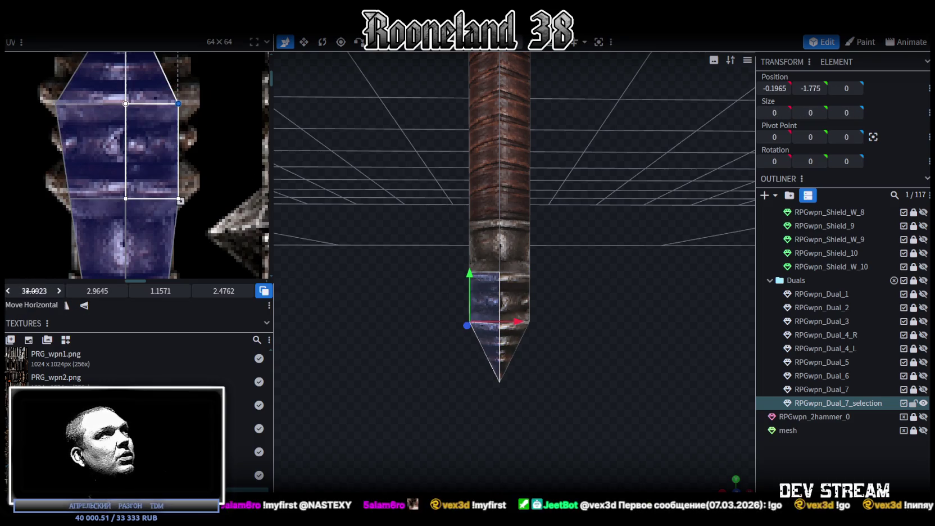
{"action": "left_click_drag", "start_coordinate": [178, 104], "coordinate": [195, 103]}
Move the spike's UV apex up to the pointed tip on the weapon atlas.
{"action": "scroll", "coordinate": [150, 122], "scroll_direction": "down", "scroll_amount": 3}
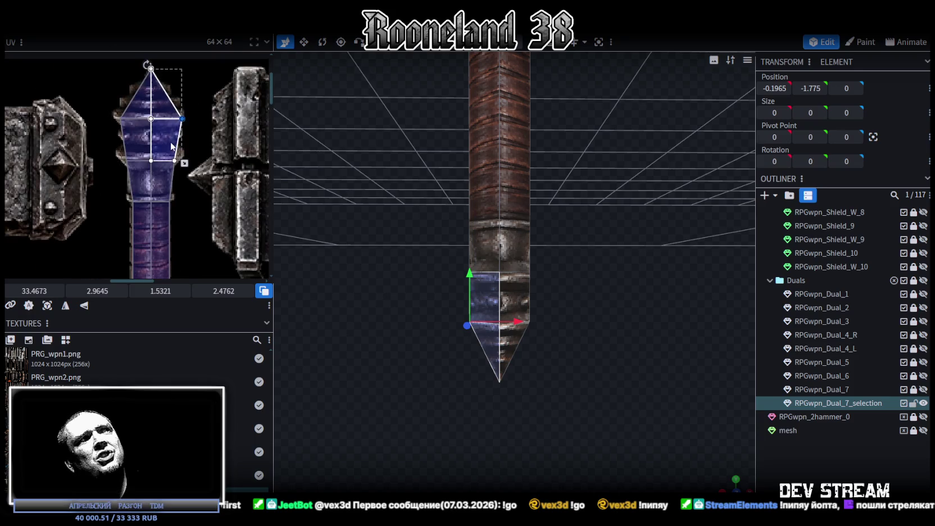
{"action": "scroll", "coordinate": [85, 63], "scroll_direction": "up", "scroll_amount": 4}
{"action": "left_click", "coordinate": [119, 65]}
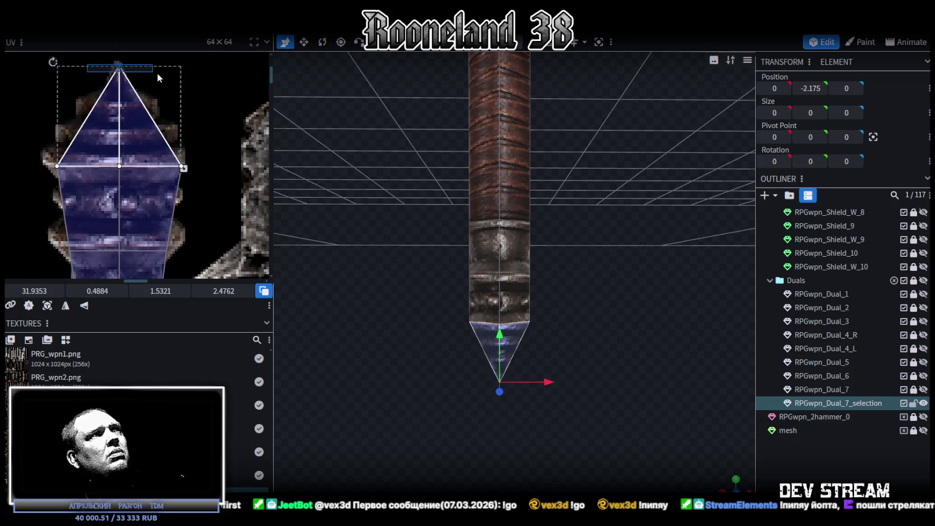
{"action": "left_click_drag", "start_coordinate": [97, 291], "coordinate": [104, 291]}
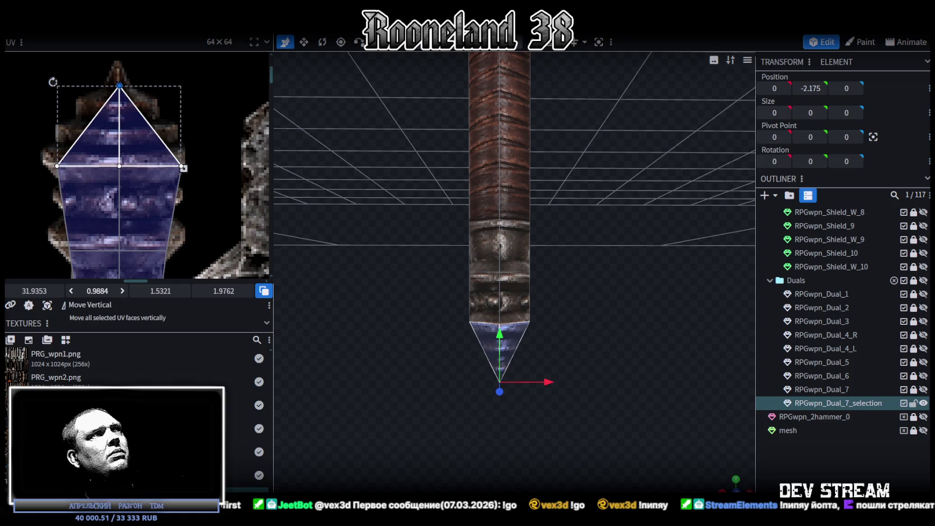
{"action": "scroll", "coordinate": [462, 314], "scroll_direction": "up", "scroll_amount": 2}
{"action": "scroll", "coordinate": [463, 313], "scroll_direction": "up", "scroll_amount": 2}
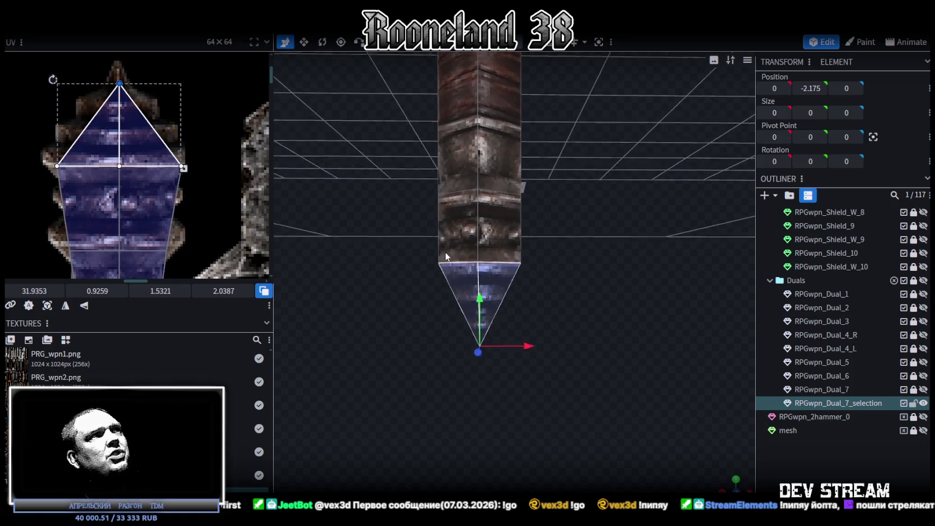
{"action": "scroll", "coordinate": [505, 269], "scroll_direction": "down", "scroll_amount": 2}
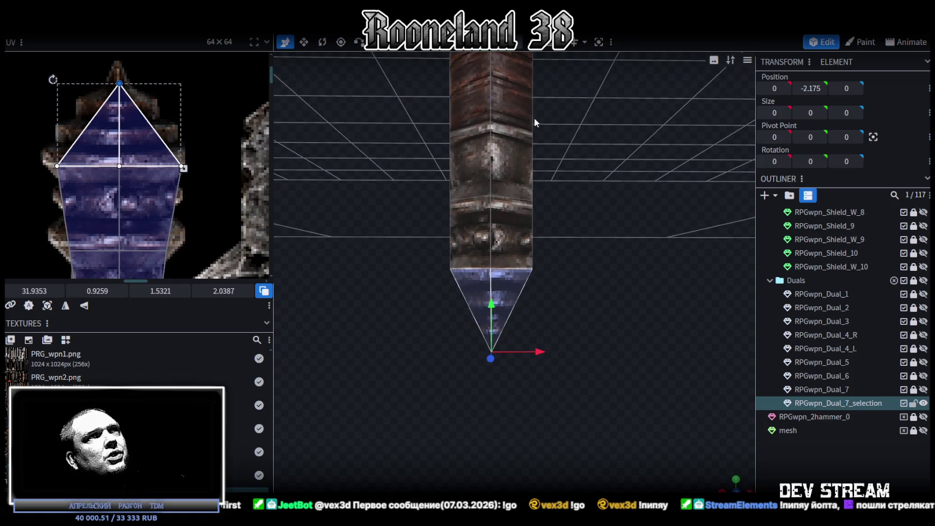
{"action": "left_click", "coordinate": [488, 253]}
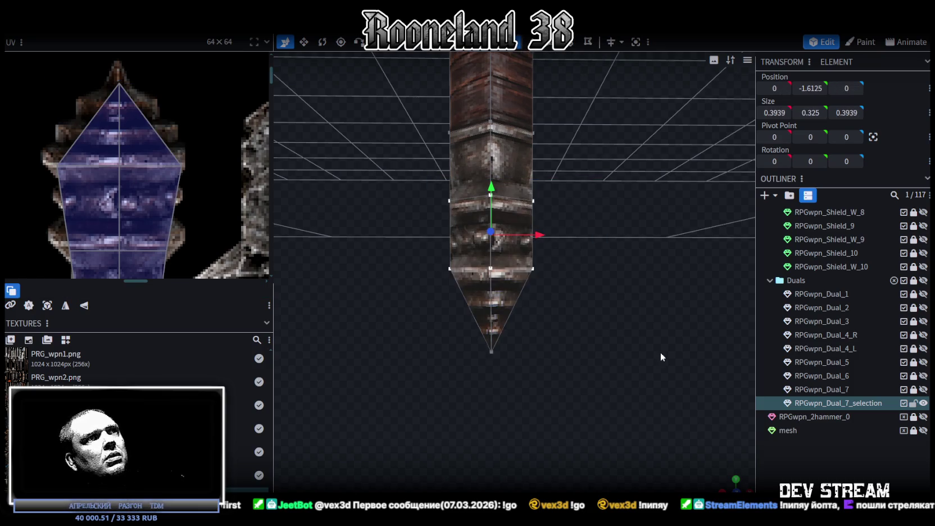
Widen and flatten the ring into a 0.7927-wide plate, flaring the pommel into a diamond.
{"action": "left_click_drag", "start_coordinate": [650, 316], "coordinate": [530, 379]}
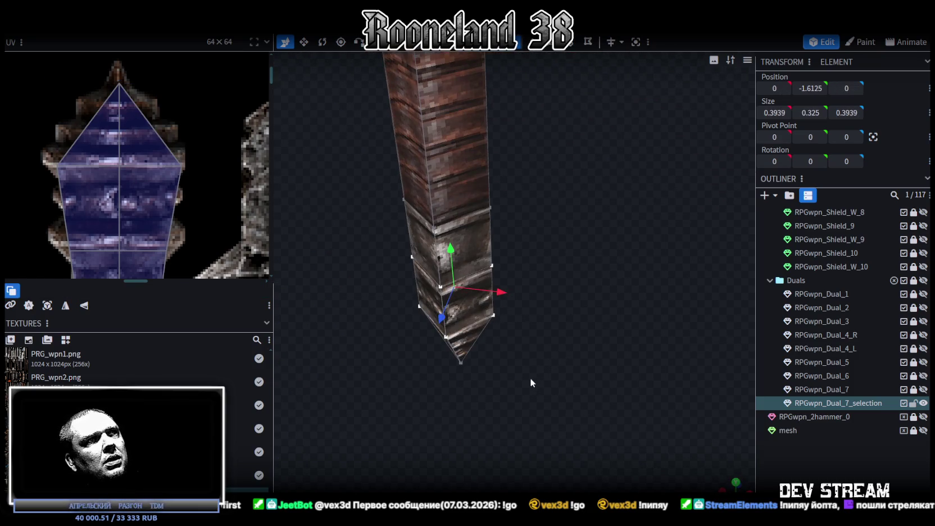
{"action": "key", "text": "v"}
{"action": "mouse_move", "coordinate": [478, 301]}
{"action": "left_mouse_down"}
{"action": "mouse_move", "coordinate": [500, 325]}
{"action": "mouse_move", "coordinate": [414, 247]}
{"action": "mouse_move", "coordinate": [599, 371]}
{"action": "left_mouse_up"}
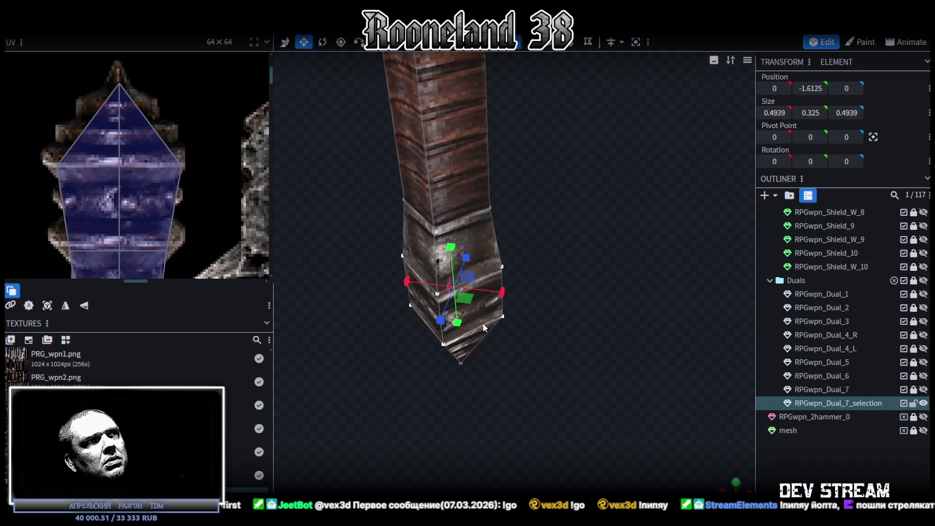
{"action": "mouse_move", "coordinate": [423, 290]}
{"action": "left_mouse_down"}
{"action": "mouse_move", "coordinate": [610, 236]}
{"action": "mouse_move", "coordinate": [487, 367]}
{"action": "mouse_move", "coordinate": [559, 354]}
{"action": "left_mouse_up"}
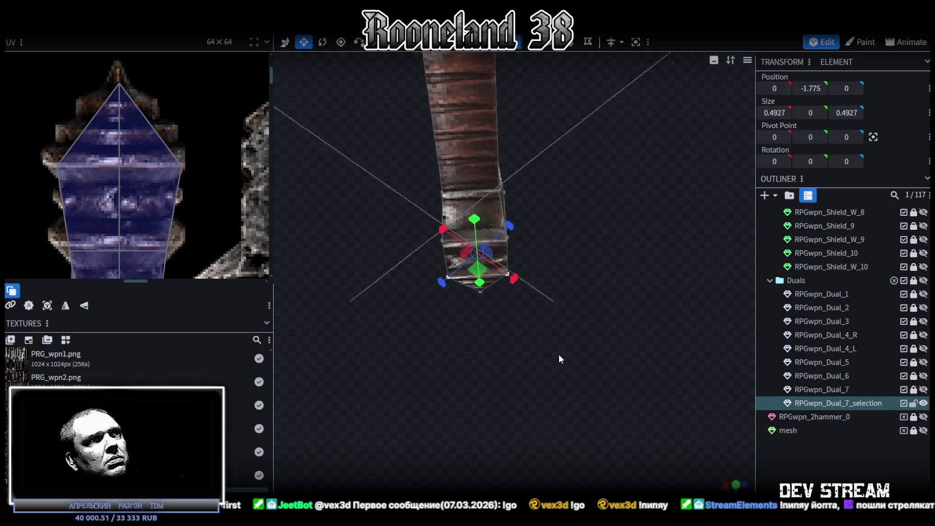
{"action": "scroll", "coordinate": [559, 351], "scroll_direction": "up", "scroll_amount": 3}
{"action": "mouse_move", "coordinate": [475, 263]}
{"action": "left_mouse_down"}
{"action": "mouse_move", "coordinate": [499, 287]}
{"action": "mouse_move", "coordinate": [453, 240]}
{"action": "left_mouse_up"}
{"action": "mouse_move", "coordinate": [537, 403]}
{"action": "left_mouse_down"}
{"action": "mouse_move", "coordinate": [569, 348]}
{"action": "mouse_move", "coordinate": [559, 361]}
{"action": "mouse_move", "coordinate": [567, 361]}
{"action": "left_mouse_up"}
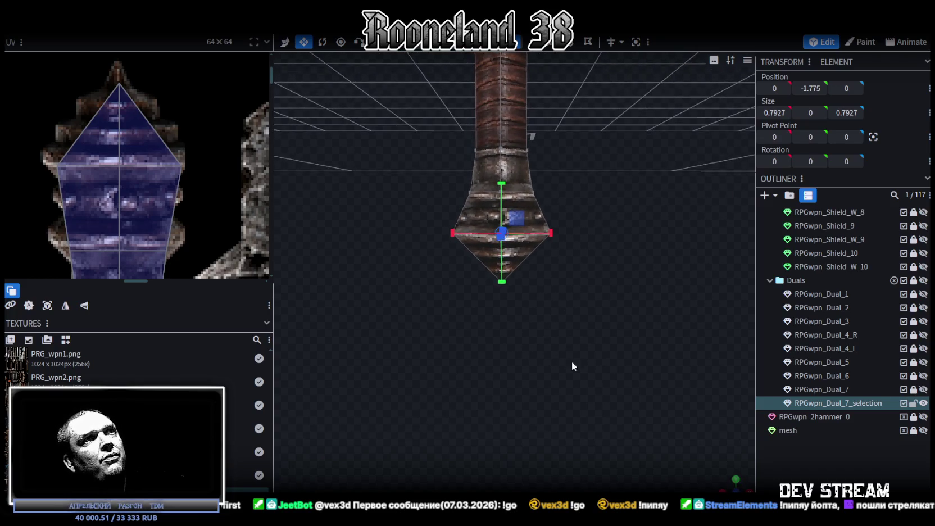
{"action": "left_click", "coordinate": [817, 465]}
{"action": "mouse_move", "coordinate": [604, 296]}
{"action": "left_mouse_down"}
{"action": "mouse_move", "coordinate": [541, 317]}
{"action": "mouse_move", "coordinate": [431, 318]}
{"action": "mouse_move", "coordinate": [563, 307]}
{"action": "mouse_move", "coordinate": [565, 369]}
{"action": "mouse_move", "coordinate": [588, 340]}
{"action": "left_mouse_up"}
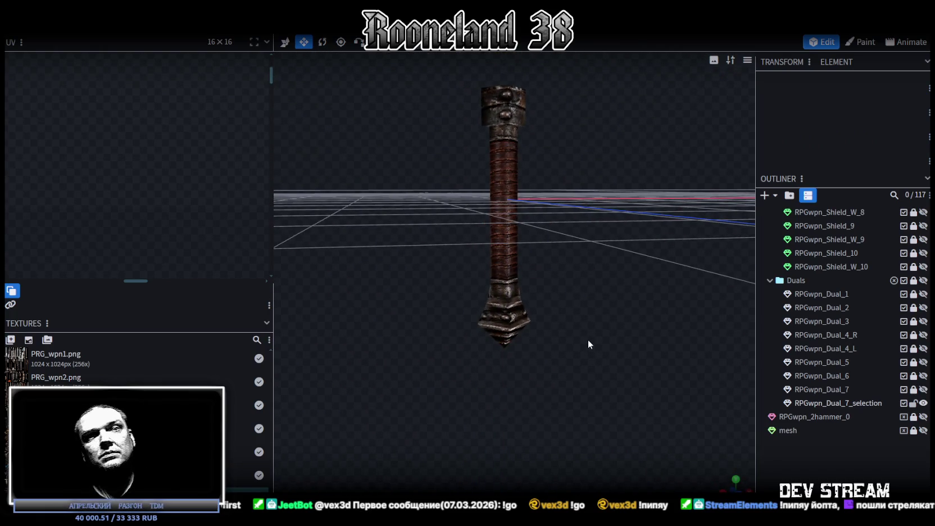
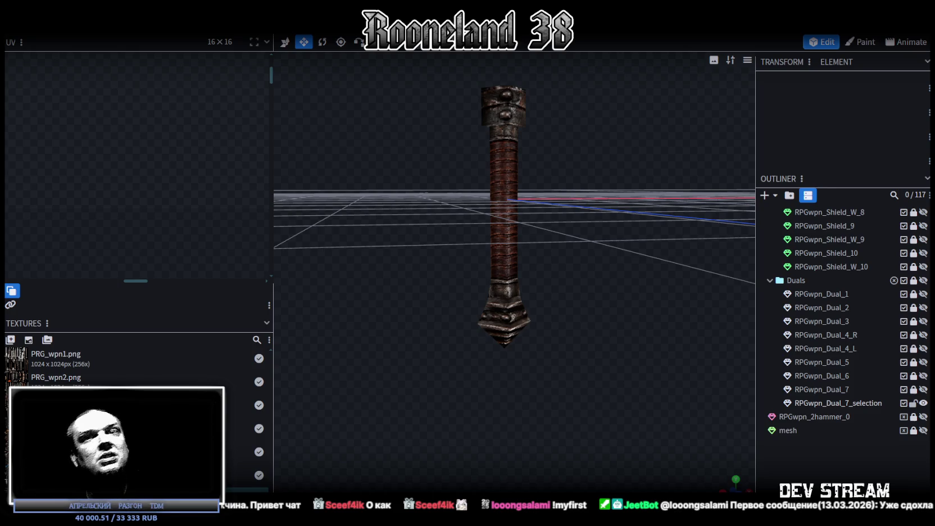
Select the handle mesh RPGwpn_Dual_7_selection to show its 0.7927 × 3.675 × 0.7927 transform and UV map.
{"action": "mouse_move", "coordinate": [554, 294]}
{"action": "left_mouse_down"}
{"action": "mouse_move", "coordinate": [621, 285]}
{"action": "mouse_move", "coordinate": [570, 322]}
{"action": "mouse_move", "coordinate": [446, 124]}
{"action": "left_mouse_up"}
{"action": "left_click", "coordinate": [473, 154]}
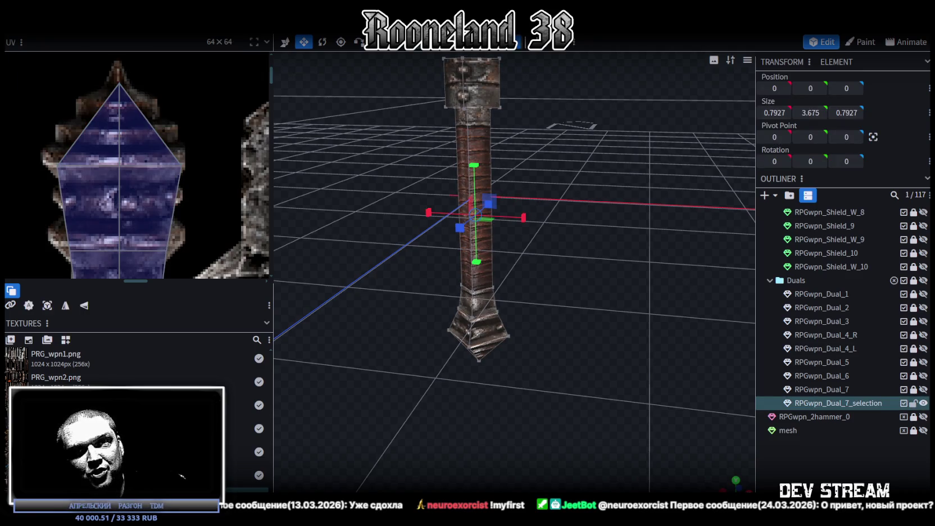
{"action": "mouse_move", "coordinate": [411, 170]}
{"action": "left_mouse_down"}
{"action": "mouse_move", "coordinate": [594, 214]}
{"action": "mouse_move", "coordinate": [599, 163]}
{"action": "mouse_move", "coordinate": [624, 202]}
{"action": "mouse_move", "coordinate": [572, 252]}
{"action": "mouse_move", "coordinate": [466, 291]}
{"action": "mouse_move", "coordinate": [492, 355]}
{"action": "mouse_move", "coordinate": [546, 245]}
{"action": "mouse_move", "coordinate": [521, 137]}
{"action": "mouse_move", "coordinate": [536, 258]}
{"action": "mouse_move", "coordinate": [567, 211]}
{"action": "mouse_move", "coordinate": [581, 225]}
{"action": "left_mouse_up"}
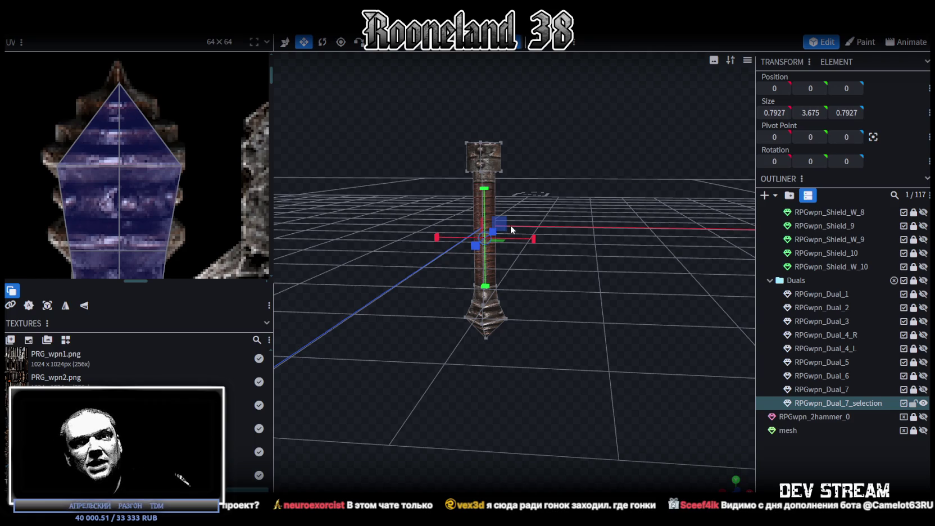
{"action": "scroll", "coordinate": [554, 331], "scroll_direction": "up", "scroll_amount": 3}
Widen the UV panel and zoom it out to show the whole texture sheet.
{"action": "mouse_move", "coordinate": [554, 330]}
{"action": "left_mouse_down"}
{"action": "mouse_move", "coordinate": [569, 316]}
{"action": "mouse_move", "coordinate": [545, 343]}
{"action": "mouse_move", "coordinate": [555, 315]}
{"action": "left_mouse_up"}
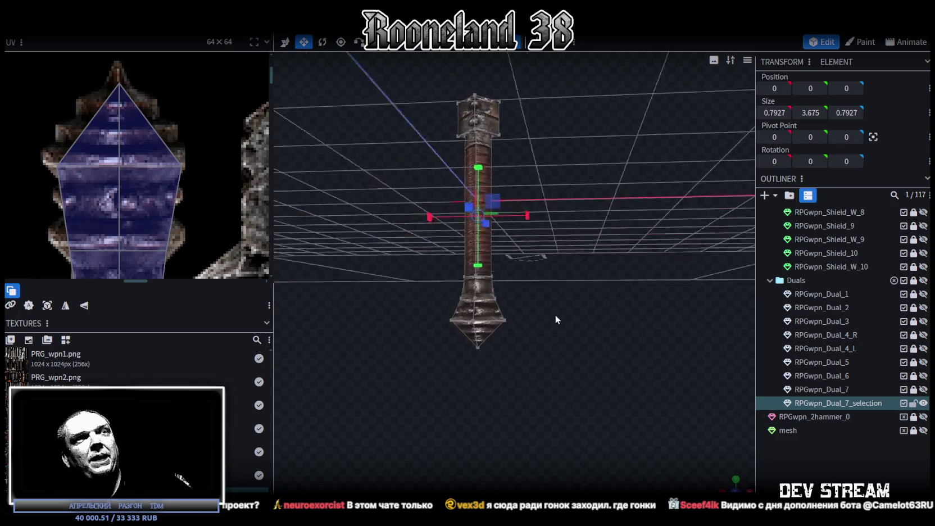
{"action": "scroll", "coordinate": [540, 309], "scroll_direction": "up", "scroll_amount": 2}
{"action": "scroll", "coordinate": [172, 203], "scroll_direction": "down", "scroll_amount": 3}
{"action": "scroll", "coordinate": [233, 252], "scroll_direction": "down", "scroll_amount": 2}
{"action": "scroll", "coordinate": [233, 251], "scroll_direction": "down", "scroll_amount": 1}
{"action": "left_click_drag", "start_coordinate": [273, 167], "coordinate": [328, 167]}
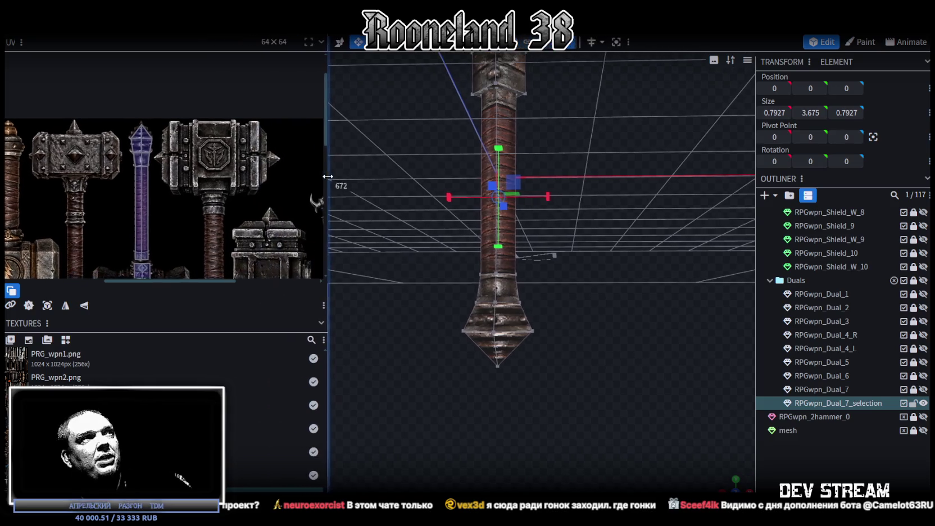
{"action": "scroll", "coordinate": [213, 194], "scroll_direction": "down", "scroll_amount": 2}
{"action": "scroll", "coordinate": [214, 194], "scroll_direction": "down", "scroll_amount": 1}
Select the cube atop the handle and resize it to 0.5221 in X and Z.
{"action": "mouse_move", "coordinate": [666, 296]}
{"action": "left_mouse_down"}
{"action": "mouse_move", "coordinate": [599, 262]}
{"action": "mouse_move", "coordinate": [581, 273]}
{"action": "mouse_move", "coordinate": [621, 351]}
{"action": "mouse_move", "coordinate": [592, 234]}
{"action": "mouse_move", "coordinate": [586, 253]}
{"action": "mouse_move", "coordinate": [614, 253]}
{"action": "mouse_move", "coordinate": [582, 149]}
{"action": "left_mouse_up"}
{"action": "left_click_drag", "start_coordinate": [557, 79], "coordinate": [575, 124]}
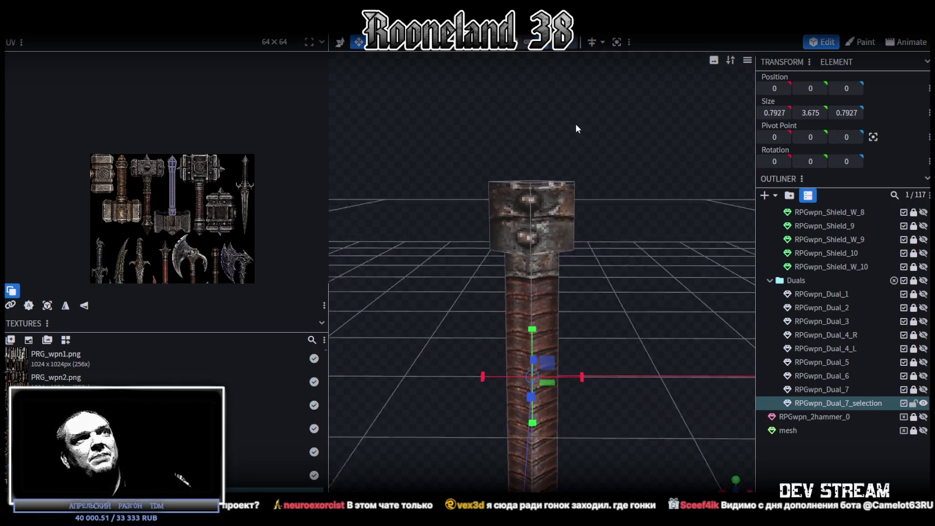
{"action": "left_click", "coordinate": [557, 202]}
{"action": "mouse_move", "coordinate": [606, 214]}
{"action": "left_mouse_down"}
{"action": "mouse_move", "coordinate": [579, 311]}
{"action": "mouse_move", "coordinate": [602, 325]}
{"action": "left_mouse_up"}
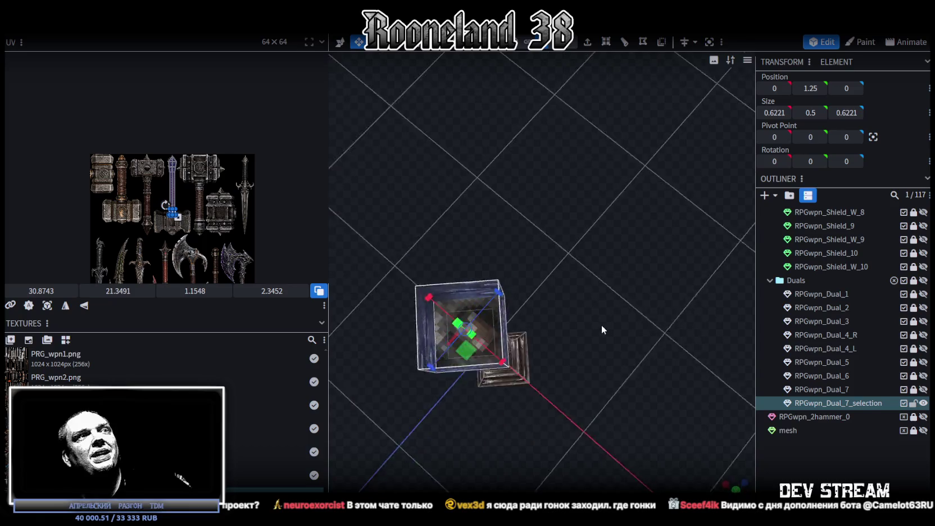
{"action": "scroll", "coordinate": [601, 325], "scroll_direction": "up", "scroll_amount": 5}
{"action": "left_click_drag", "start_coordinate": [497, 303], "coordinate": [528, 336]}
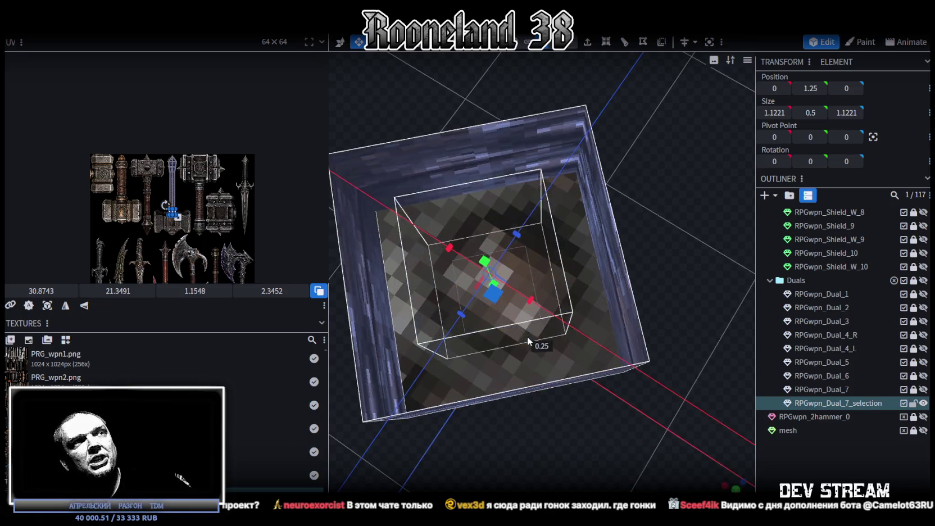
{"action": "left_click_drag", "start_coordinate": [449, 248], "coordinate": [448, 247]}
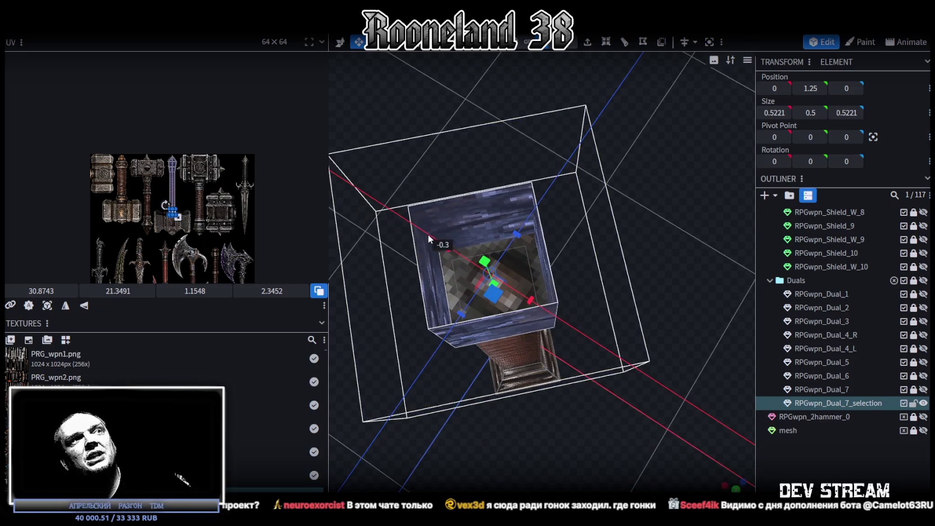
{"action": "mouse_move", "coordinate": [622, 339]}
{"action": "left_mouse_down"}
{"action": "mouse_move", "coordinate": [617, 208]}
{"action": "mouse_move", "coordinate": [632, 236]}
{"action": "left_mouse_up"}
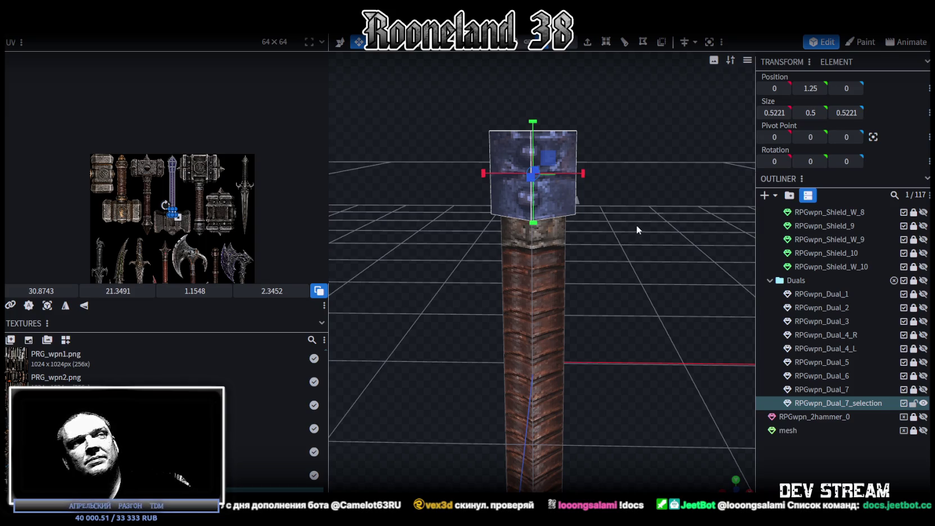
Select the handle mesh and bring its UV area into view in the UV editor.
{"action": "left_click_drag", "start_coordinate": [636, 225], "coordinate": [663, 249]}
{"action": "left_click", "coordinate": [844, 462]}
{"action": "left_click_drag", "start_coordinate": [603, 219], "coordinate": [587, 228]}
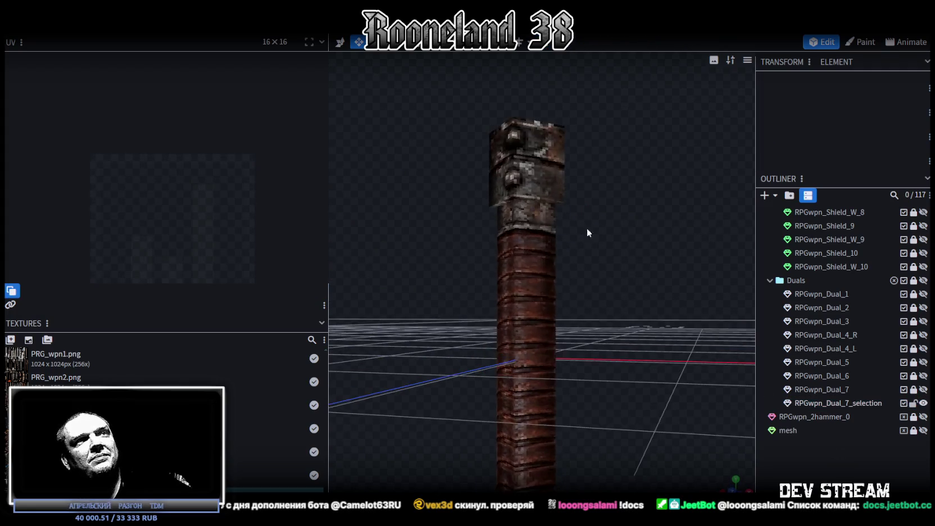
{"action": "left_click", "coordinate": [513, 219]}
{"action": "left_click", "coordinate": [518, 221]}
{"action": "scroll", "coordinate": [141, 195], "scroll_direction": "up", "scroll_amount": 4}
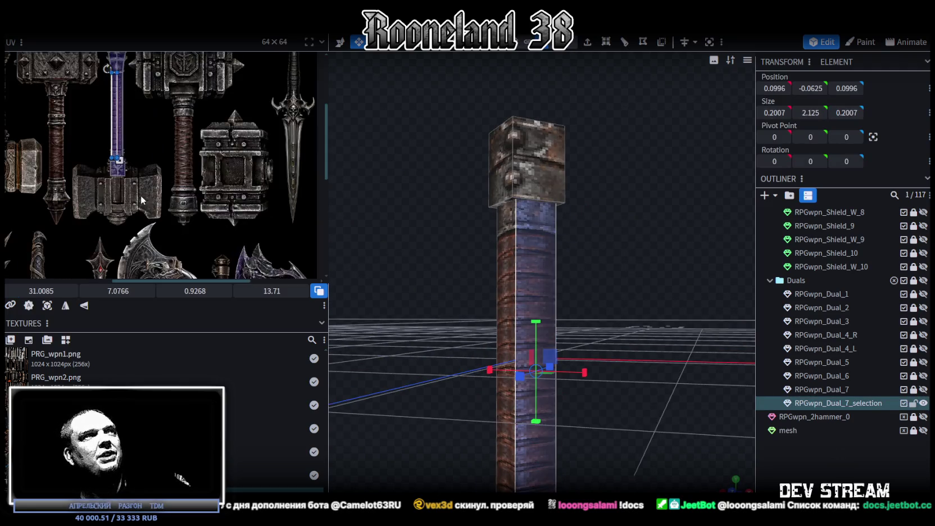
{"action": "scroll", "coordinate": [50, 117], "scroll_direction": "up", "scroll_amount": 3}
{"action": "middle_click_drag", "start_coordinate": [182, 115], "coordinate": [147, 166]}
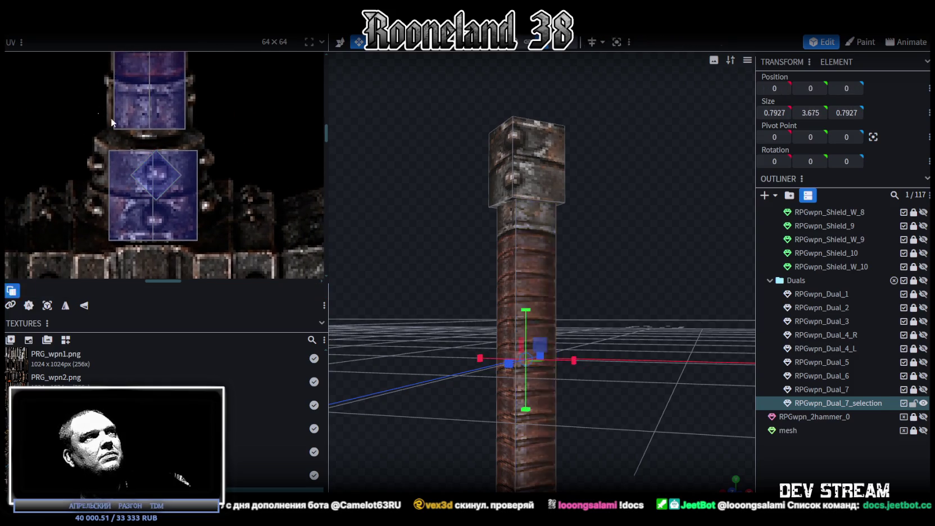
Move the top face's UV vertically from 20.7866 to 21.0616, then deselect.
{"action": "left_click", "coordinate": [112, 118]}
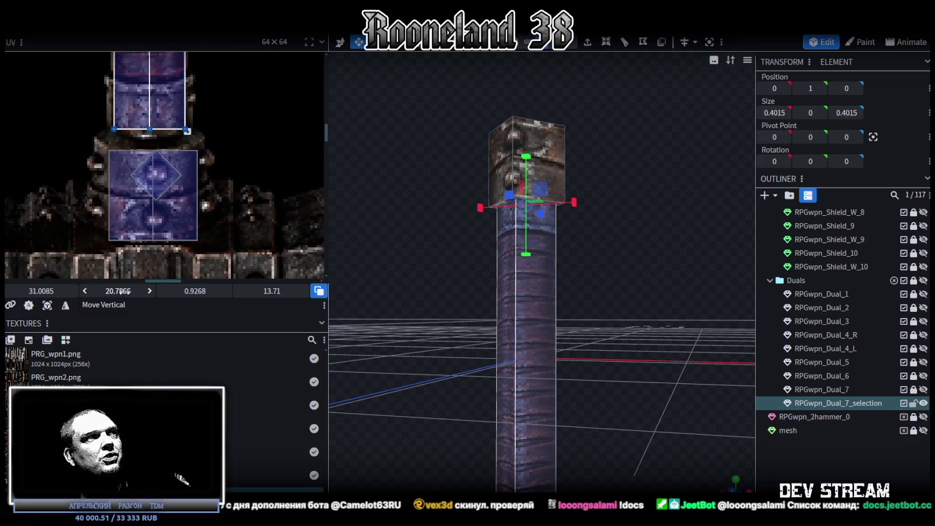
{"action": "left_click_drag", "start_coordinate": [123, 292], "coordinate": [130, 291]}
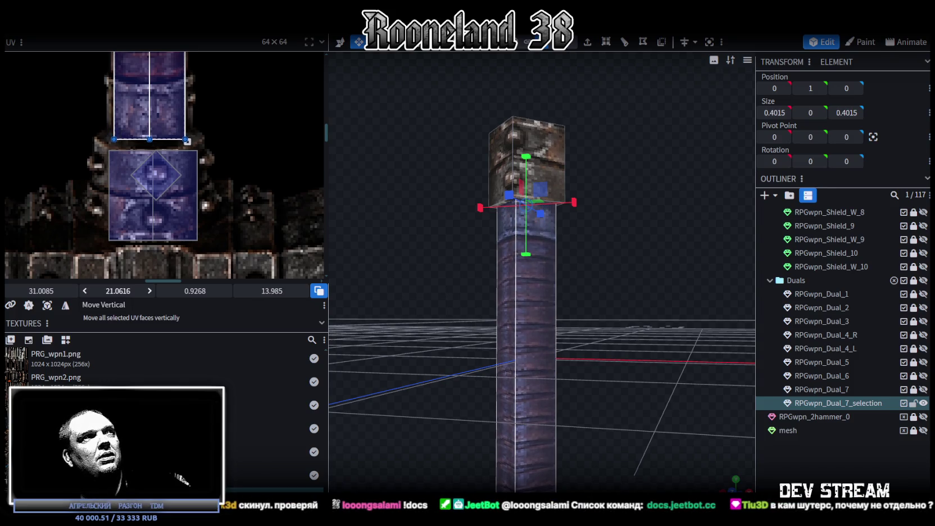
{"action": "left_click", "coordinate": [751, 420]}
{"action": "mouse_move", "coordinate": [751, 420]}
{"action": "left_mouse_down"}
{"action": "mouse_move", "coordinate": [653, 292]}
{"action": "mouse_move", "coordinate": [636, 281]}
{"action": "mouse_move", "coordinate": [602, 310]}
{"action": "mouse_move", "coordinate": [601, 287]}
{"action": "mouse_move", "coordinate": [608, 289]}
{"action": "left_mouse_up"}
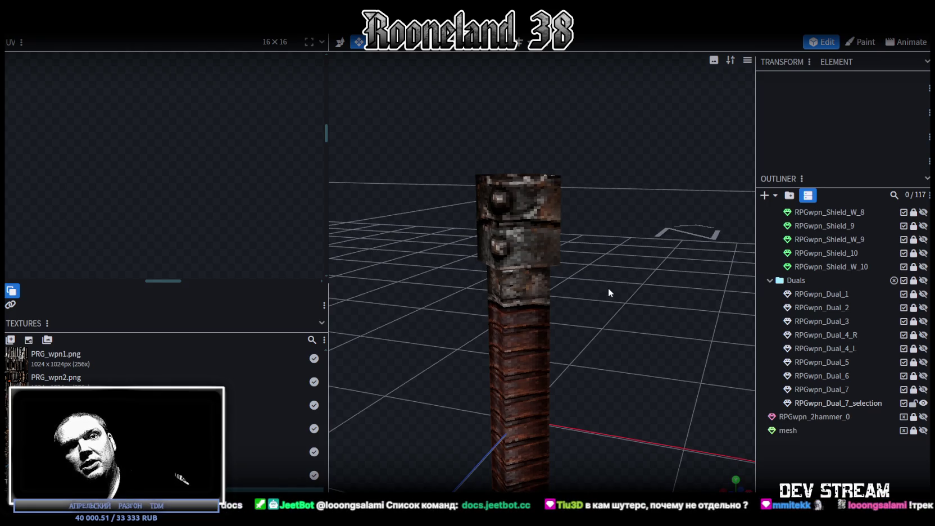
{"action": "left_click", "coordinate": [528, 217]}
Delete the small cube sitting on top of the handle mesh.
{"action": "left_click", "coordinate": [527, 219]}
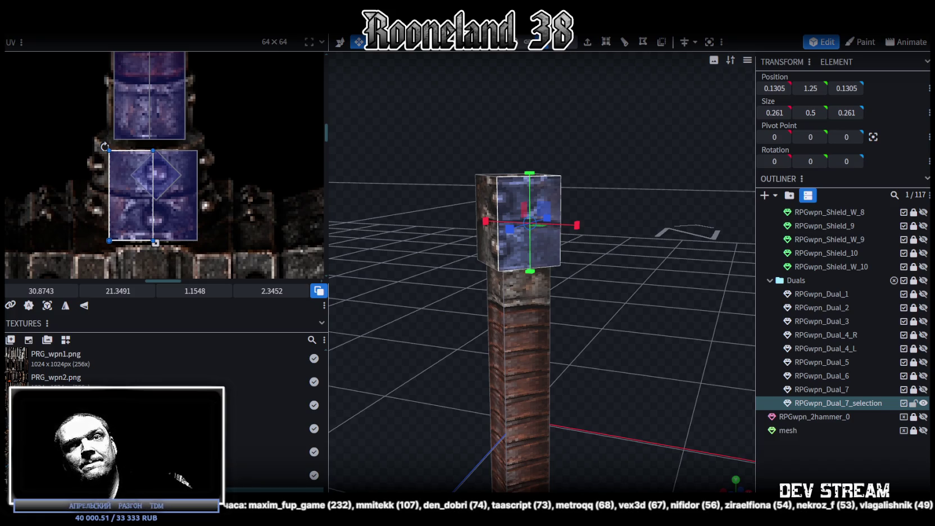
{"action": "scroll", "coordinate": [596, 359], "scroll_direction": "down", "scroll_amount": 2}
{"action": "scroll", "coordinate": [595, 360], "scroll_direction": "down", "scroll_amount": 1}
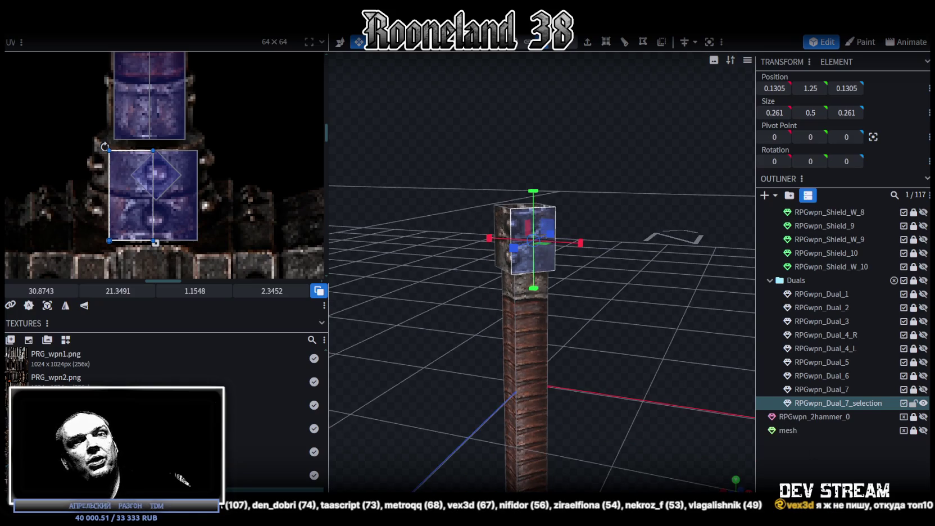
{"action": "key", "text": "Delete"}
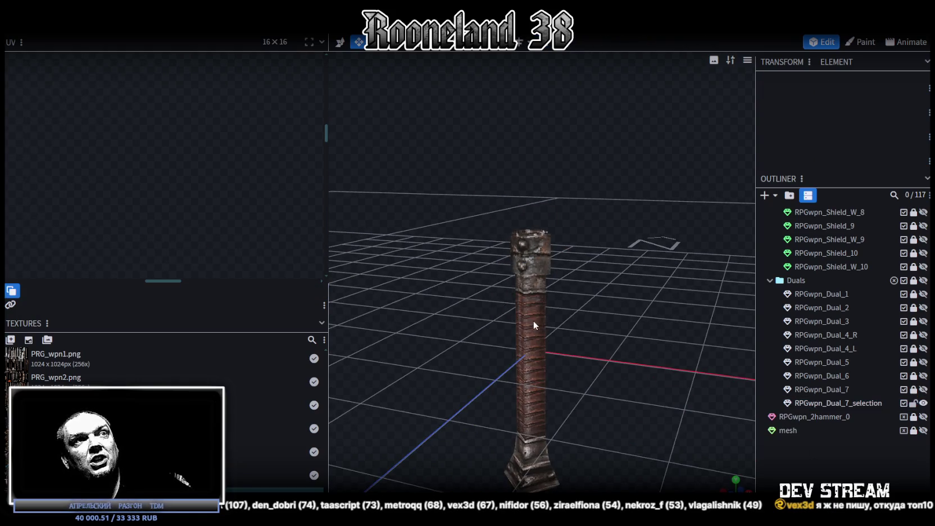
Select the hammer handle and orbit in close to examine it.
{"action": "left_click", "coordinate": [534, 320]}
{"action": "left_click_drag", "start_coordinate": [662, 411], "coordinate": [699, 398]}
{"action": "scroll", "coordinate": [684, 395], "scroll_direction": "up", "scroll_amount": 3}
{"action": "scroll", "coordinate": [656, 343], "scroll_direction": "up", "scroll_amount": 2}
{"action": "mouse_move", "coordinate": [656, 343]}
{"action": "left_mouse_down"}
{"action": "mouse_move", "coordinate": [426, 355]}
{"action": "mouse_move", "coordinate": [684, 363]}
{"action": "mouse_move", "coordinate": [648, 279]}
{"action": "mouse_move", "coordinate": [622, 334]}
{"action": "mouse_move", "coordinate": [432, 272]}
{"action": "left_mouse_up"}
{"action": "scroll", "coordinate": [140, 161], "scroll_direction": "down", "scroll_amount": 2}
{"action": "scroll", "coordinate": [141, 161], "scroll_direction": "down", "scroll_amount": 3}
{"action": "scroll", "coordinate": [141, 161], "scroll_direction": "down", "scroll_amount": 2}
{"action": "scroll", "coordinate": [140, 162], "scroll_direction": "down", "scroll_amount": 1}
Locate the handle's region on the texture sheet and unhide the hammer head.
{"action": "scroll", "coordinate": [140, 161], "scroll_direction": "up", "scroll_amount": 3}
{"action": "scroll", "coordinate": [202, 142], "scroll_direction": "up", "scroll_amount": 2}
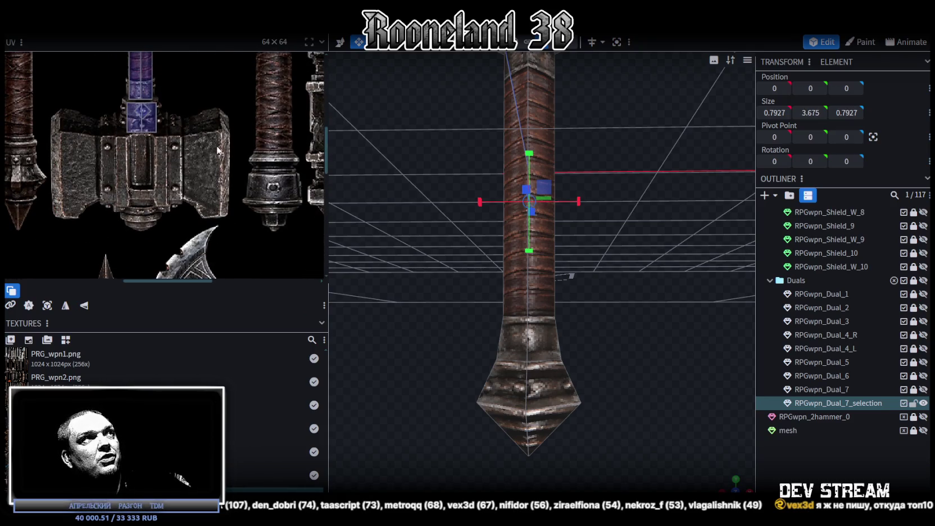
{"action": "left_click_drag", "start_coordinate": [427, 238], "coordinate": [444, 244]}
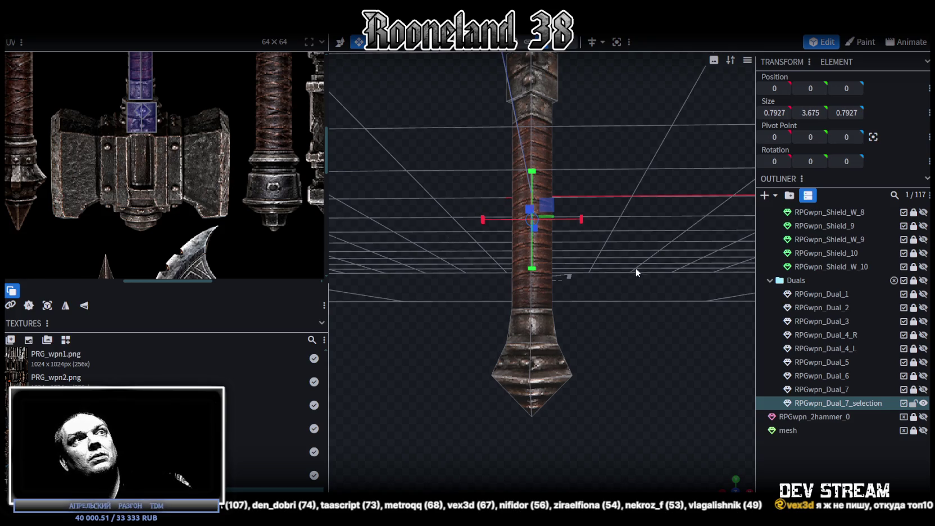
{"action": "scroll", "coordinate": [624, 318], "scroll_direction": "down", "scroll_amount": 3}
{"action": "left_click_drag", "start_coordinate": [624, 318], "coordinate": [596, 294]}
{"action": "scroll", "coordinate": [615, 281], "scroll_direction": "up", "scroll_amount": 2}
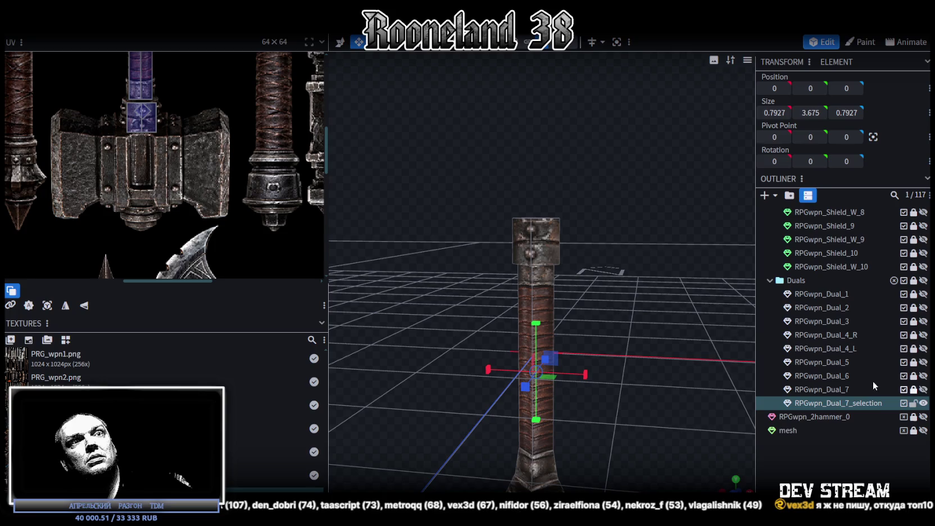
{"action": "left_click", "coordinate": [924, 390]}
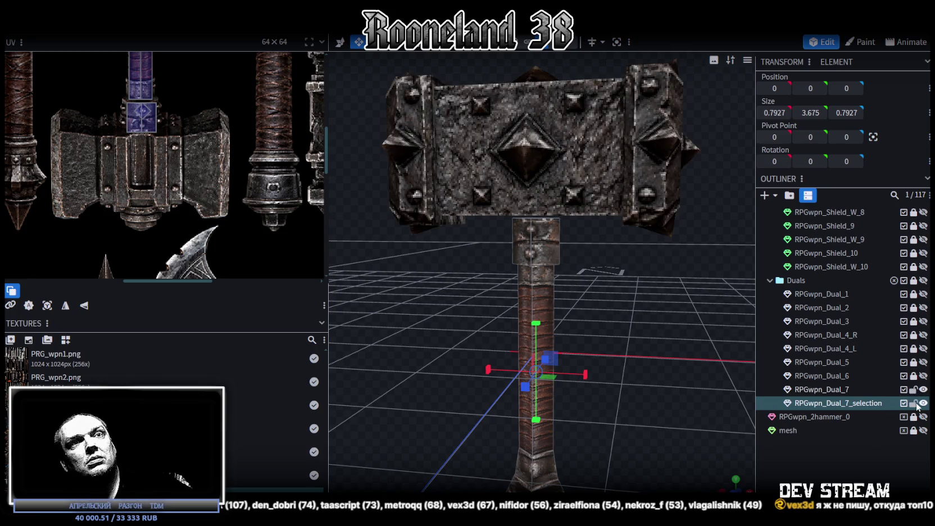
Lock the handle, then select the 3.4306 × 1.8 × 1.3355 hammer head to inspect its UV mapping.
{"action": "left_click", "coordinate": [913, 403]}
{"action": "left_click", "coordinate": [575, 190]}
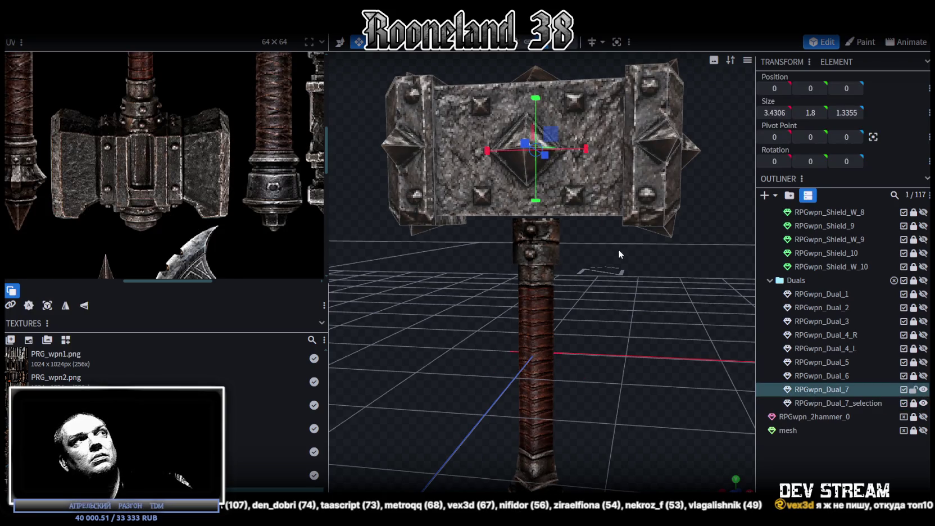
{"action": "left_click_drag", "start_coordinate": [633, 277], "coordinate": [630, 285]}
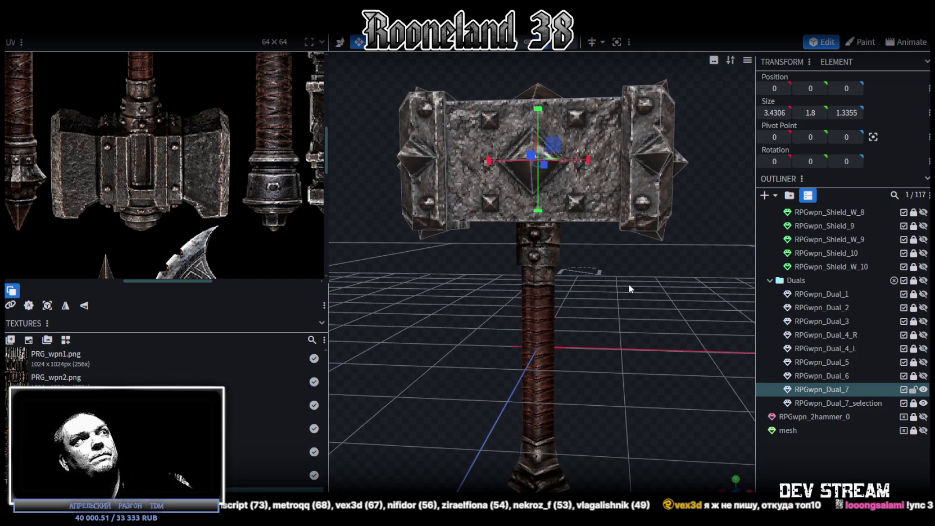
{"action": "scroll", "coordinate": [189, 158], "scroll_direction": "down", "scroll_amount": 3}
{"action": "scroll", "coordinate": [186, 221], "scroll_direction": "down", "scroll_amount": 2}
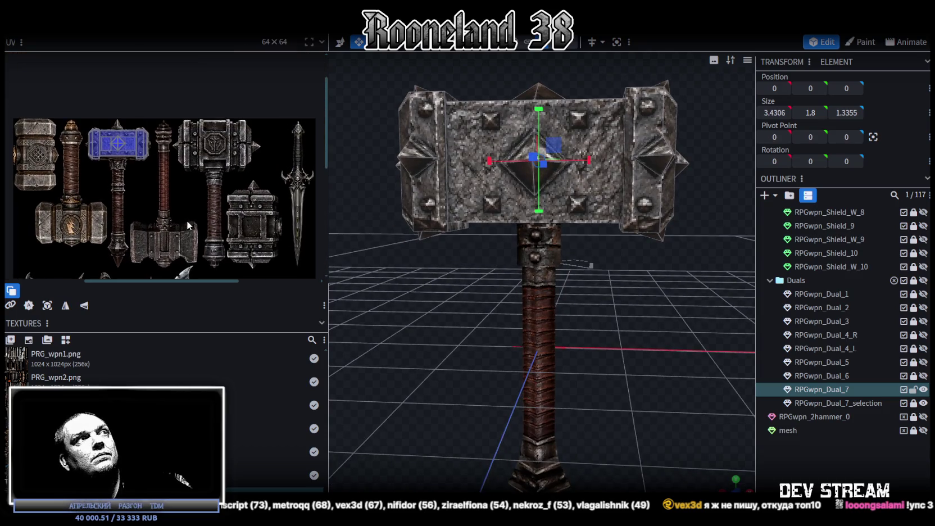
{"action": "scroll", "coordinate": [187, 221], "scroll_direction": "up", "scroll_amount": 3}
{"action": "scroll", "coordinate": [204, 121], "scroll_direction": "up", "scroll_amount": 3}
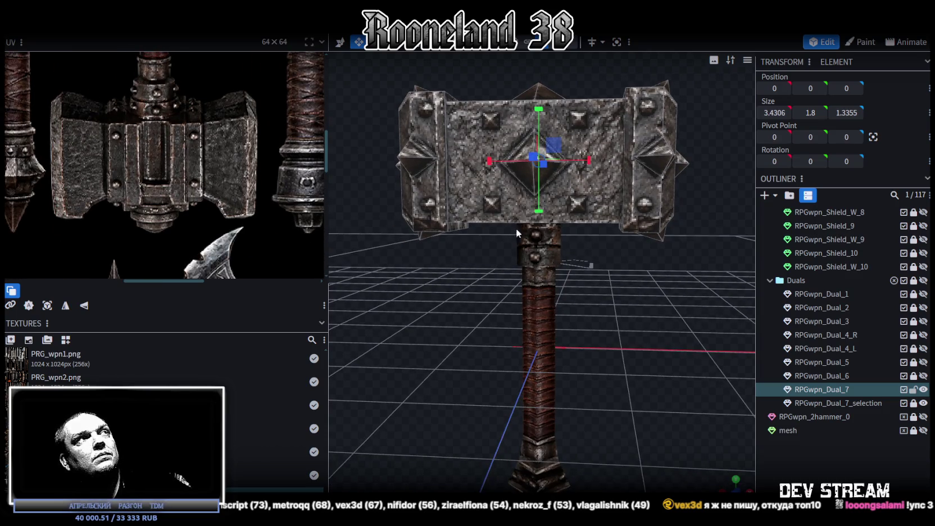
{"action": "mouse_move", "coordinate": [665, 306]}
{"action": "left_mouse_down"}
{"action": "mouse_move", "coordinate": [665, 296]}
{"action": "mouse_move", "coordinate": [651, 301]}
{"action": "mouse_move", "coordinate": [655, 316]}
{"action": "mouse_move", "coordinate": [647, 307]}
{"action": "left_mouse_up"}
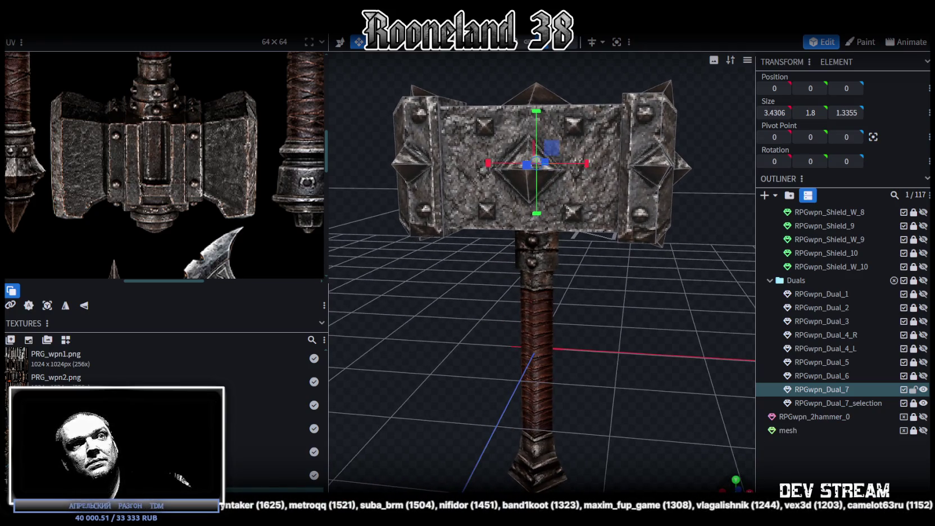
Snap to the front view, zoom out to the whole hammer, and widen the UV panel slightly.
{"action": "key", "text": "KP_1"}
{"action": "scroll", "coordinate": [562, 310], "scroll_direction": "down", "scroll_amount": 2}
{"action": "scroll", "coordinate": [529, 276], "scroll_direction": "down", "scroll_amount": 2}
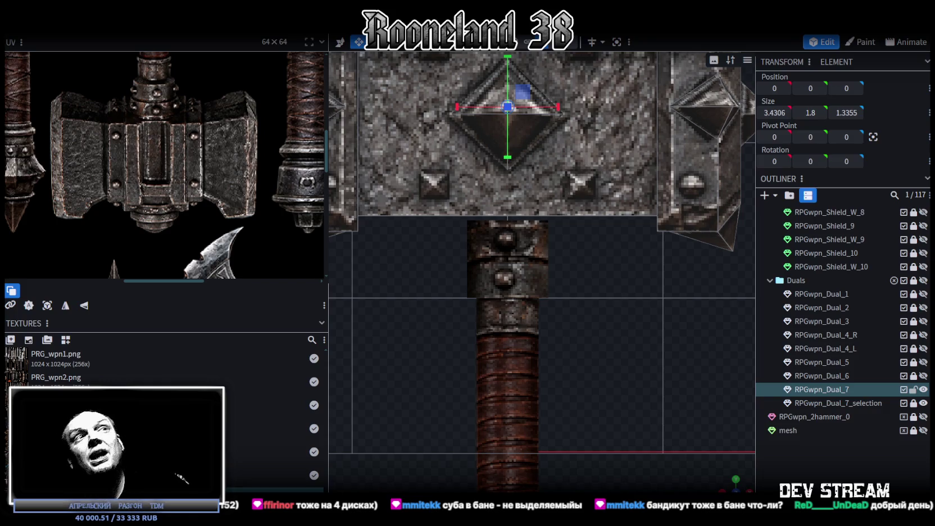
{"action": "scroll", "coordinate": [667, 334], "scroll_direction": "down", "scroll_amount": 4}
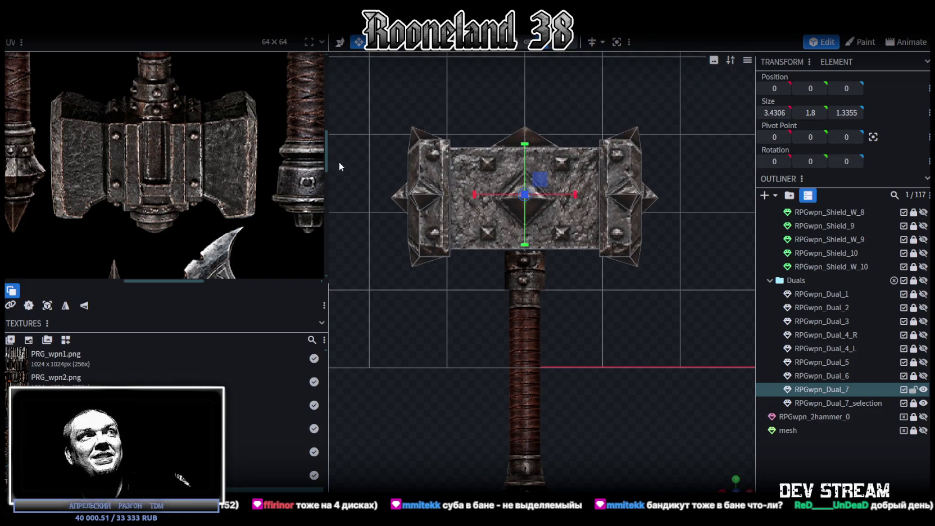
{"action": "mouse_move", "coordinate": [326, 160]}
{"action": "left_mouse_down"}
{"action": "mouse_move", "coordinate": [310, 148]}
{"action": "mouse_move", "coordinate": [335, 147]}
{"action": "left_mouse_up"}
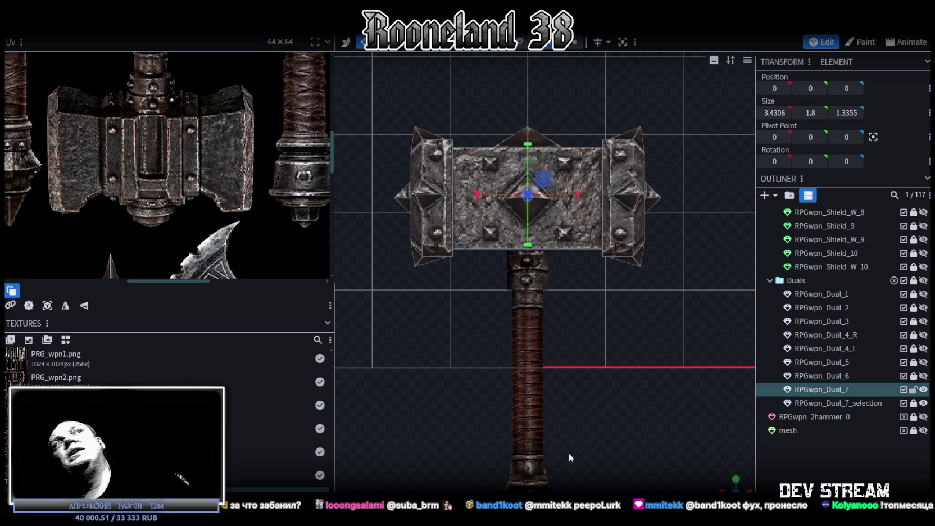
Select the 0.7205 × 0.7205 × 0.1674 blue diamond stud on the hammer head's front face.
{"action": "scroll", "coordinate": [573, 468], "scroll_direction": "down", "scroll_amount": 1}
{"action": "mouse_move", "coordinate": [727, 473]}
{"action": "left_mouse_down"}
{"action": "mouse_move", "coordinate": [602, 346]}
{"action": "mouse_move", "coordinate": [670, 333]}
{"action": "left_mouse_up"}
{"action": "scroll", "coordinate": [587, 124], "scroll_direction": "up", "scroll_amount": 3}
{"action": "left_click", "coordinate": [586, 128]}
{"action": "scroll", "coordinate": [587, 129], "scroll_direction": "down", "scroll_amount": 2}
{"action": "mouse_move", "coordinate": [586, 129]}
{"action": "left_mouse_down"}
{"action": "mouse_move", "coordinate": [582, 354]}
{"action": "mouse_move", "coordinate": [511, 348]}
{"action": "mouse_move", "coordinate": [525, 396]}
{"action": "mouse_move", "coordinate": [462, 364]}
{"action": "mouse_move", "coordinate": [476, 366]}
{"action": "mouse_move", "coordinate": [475, 358]}
{"action": "mouse_move", "coordinate": [456, 371]}
{"action": "mouse_move", "coordinate": [547, 377]}
{"action": "mouse_move", "coordinate": [524, 342]}
{"action": "mouse_move", "coordinate": [564, 353]}
{"action": "mouse_move", "coordinate": [623, 319]}
{"action": "left_mouse_up"}
{"action": "scroll", "coordinate": [470, 381], "scroll_direction": "up", "scroll_amount": 2}
{"action": "scroll", "coordinate": [472, 377], "scroll_direction": "up", "scroll_amount": 1}
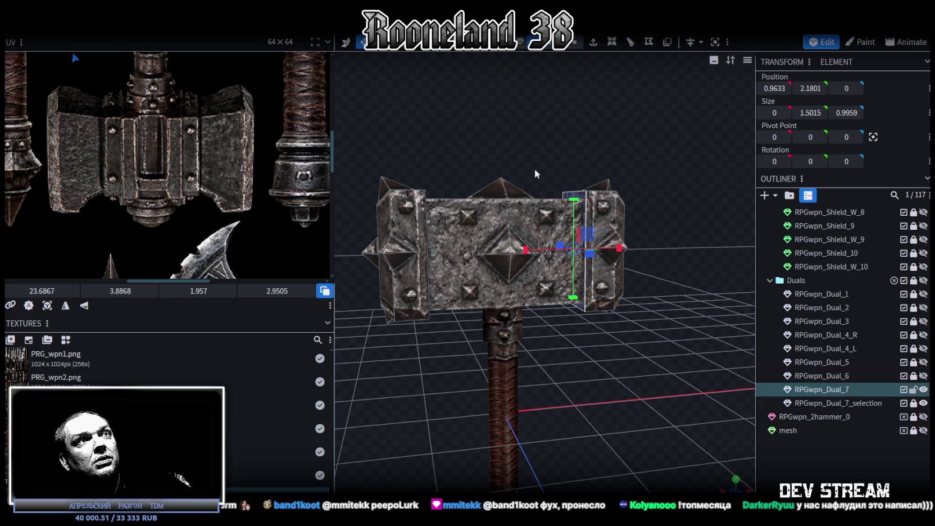
{"action": "left_click", "coordinate": [511, 257]}
{"action": "left_click_drag", "start_coordinate": [669, 234], "coordinate": [517, 332]}
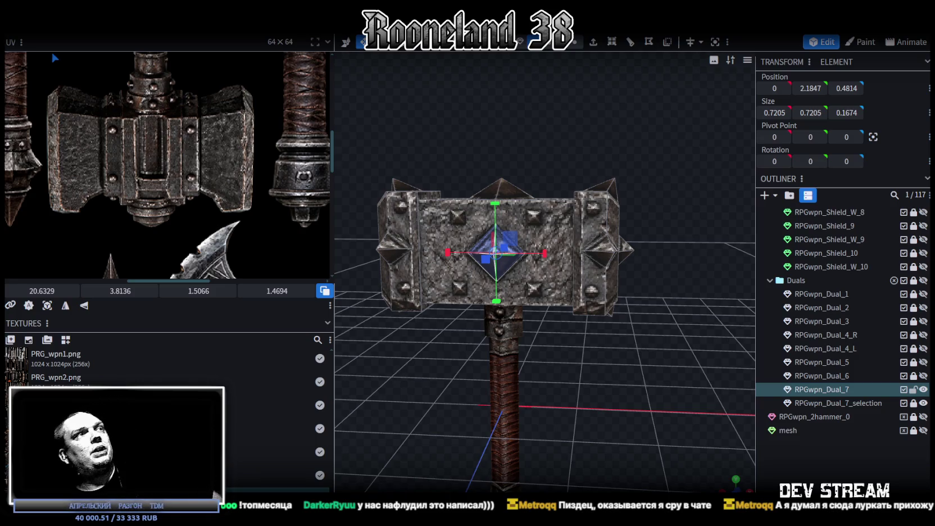
Zoom the UV editor out to show the full weapon texture sheet.
{"action": "scroll", "coordinate": [149, 258], "scroll_direction": "down", "scroll_amount": 3}
{"action": "scroll", "coordinate": [149, 257], "scroll_direction": "down", "scroll_amount": 3}
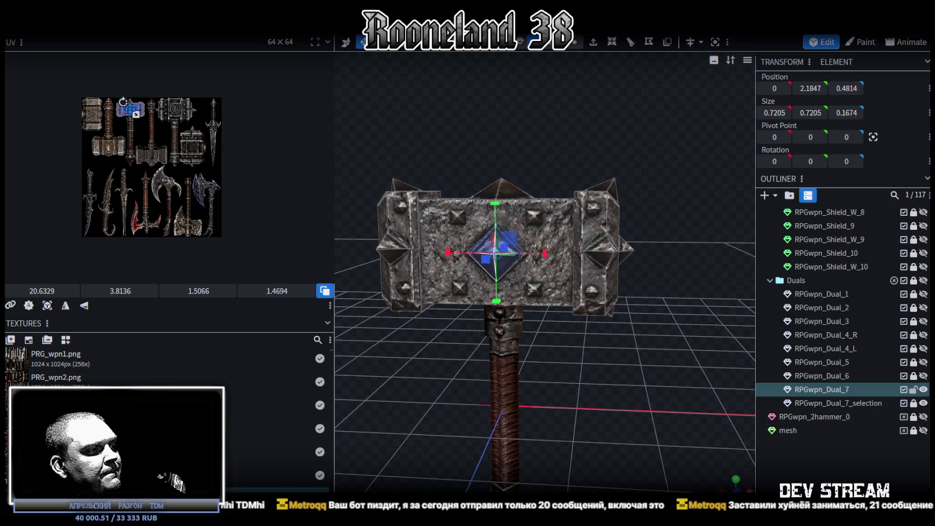
{"action": "key", "text": "super+d"}
{"action": "key", "text": "super+d"}
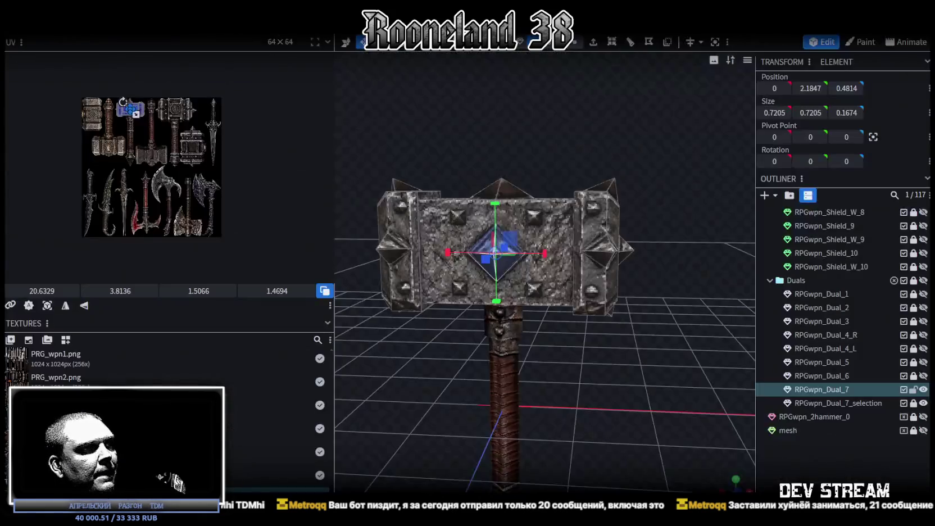